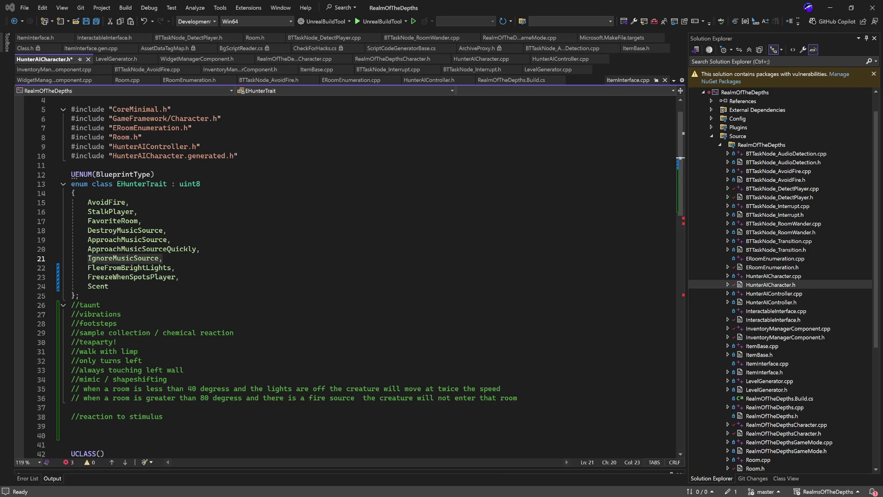
Focus the HunterAICharacter.h code, then minimize Visual Studio to reveal the Unreal level.
{"action": "left_click", "coordinate": [451, 257]}
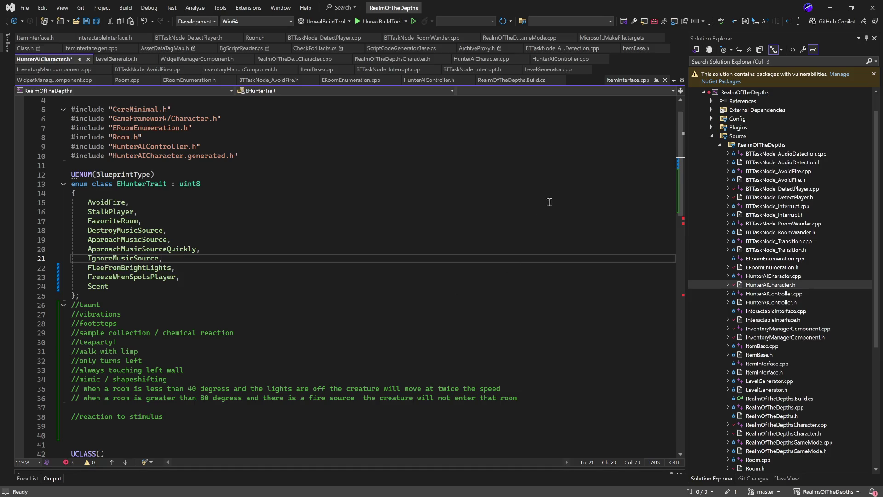
{"action": "left_click", "coordinate": [831, 8]}
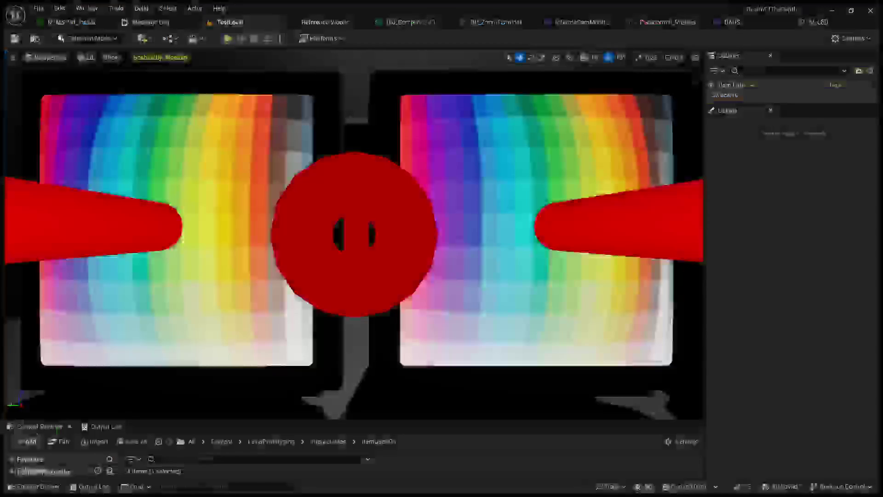
Zoom the viewport out and browse the BP_ZoomTerminal, Paranormal_Profiles, BADS and InGameCamMonitorController tabs.
{"action": "left_click_drag", "start_coordinate": [355, 230], "coordinate": [359, 417]}
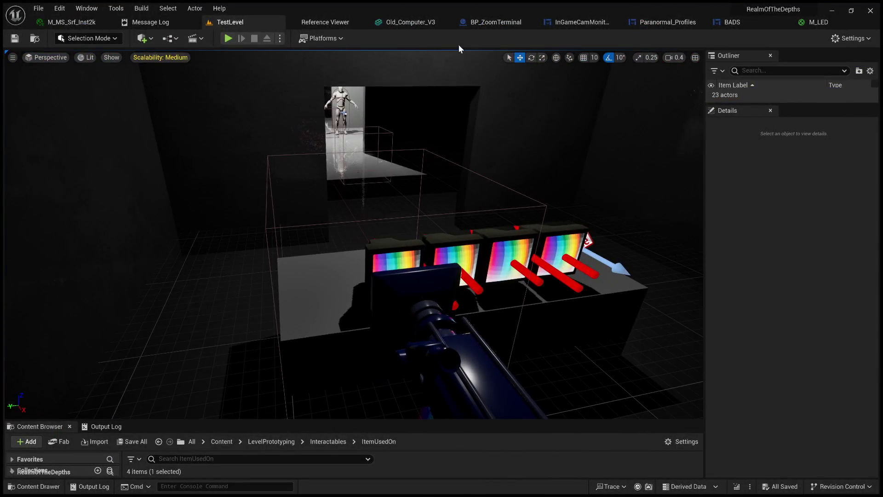
{"action": "left_click", "coordinate": [495, 21]}
{"action": "left_click", "coordinate": [621, 24]}
{"action": "left_click", "coordinate": [673, 22]}
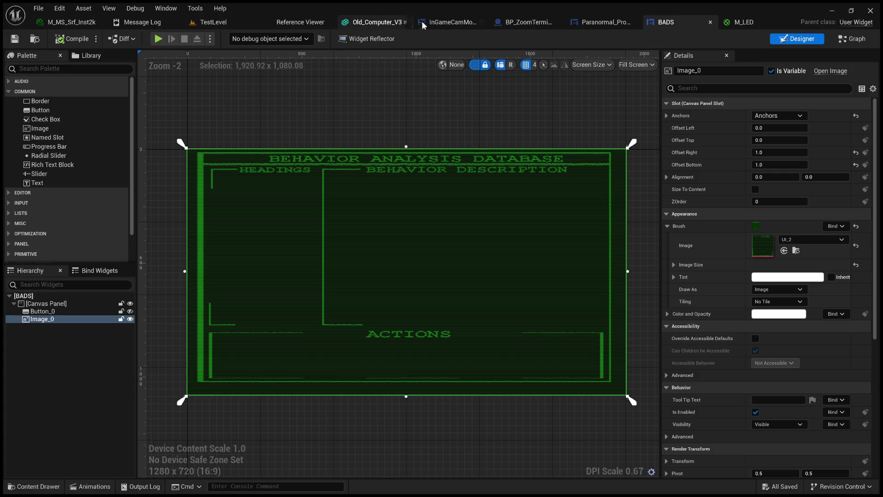
{"action": "left_click", "coordinate": [443, 21]}
Revisit BP_ZoomTerminal, Paranormal_Profiles and BADS, then return to TestLevel and start Play In Editor.
{"action": "left_click", "coordinate": [510, 21]}
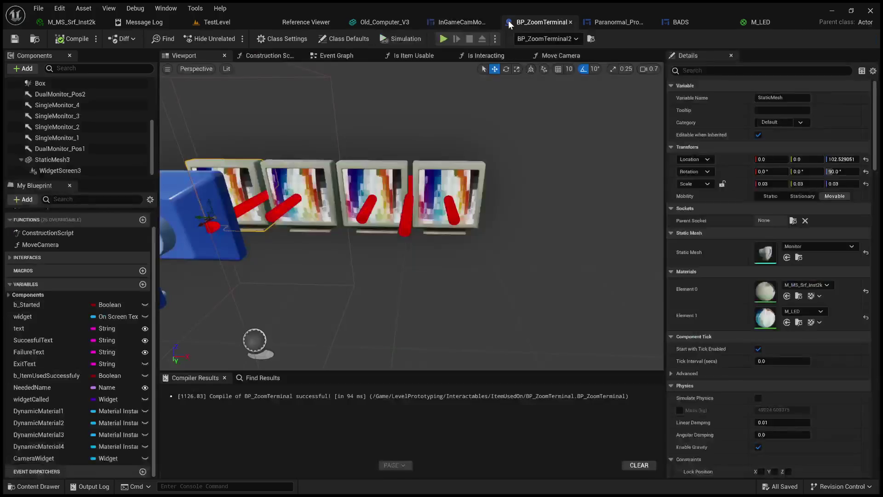
{"action": "left_click", "coordinate": [644, 21]}
{"action": "left_click", "coordinate": [669, 23]}
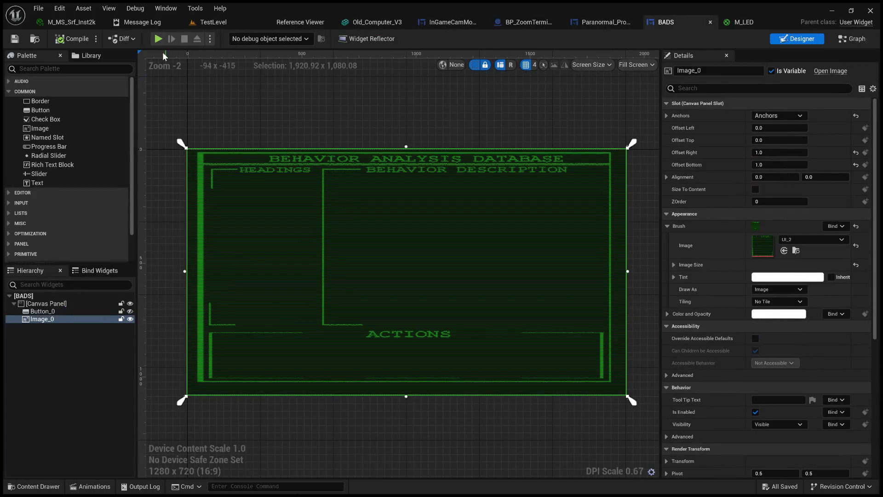
{"action": "left_click", "coordinate": [203, 24]}
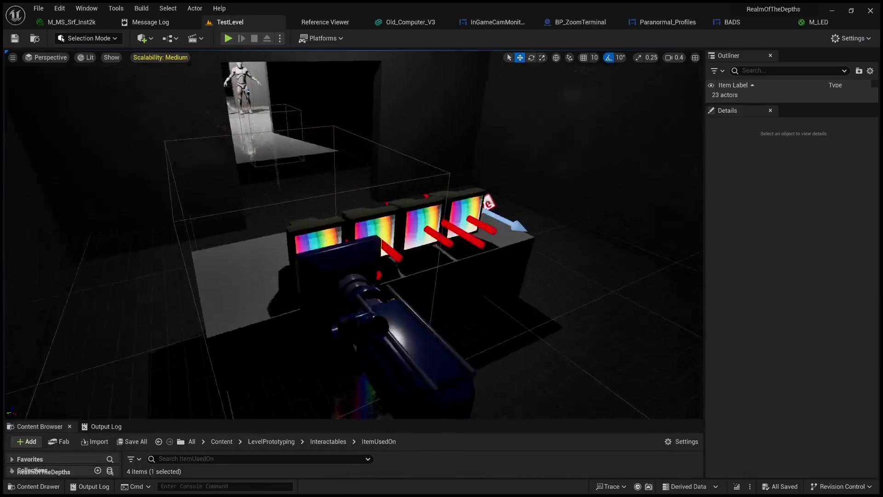
{"action": "left_click", "coordinate": [228, 39]}
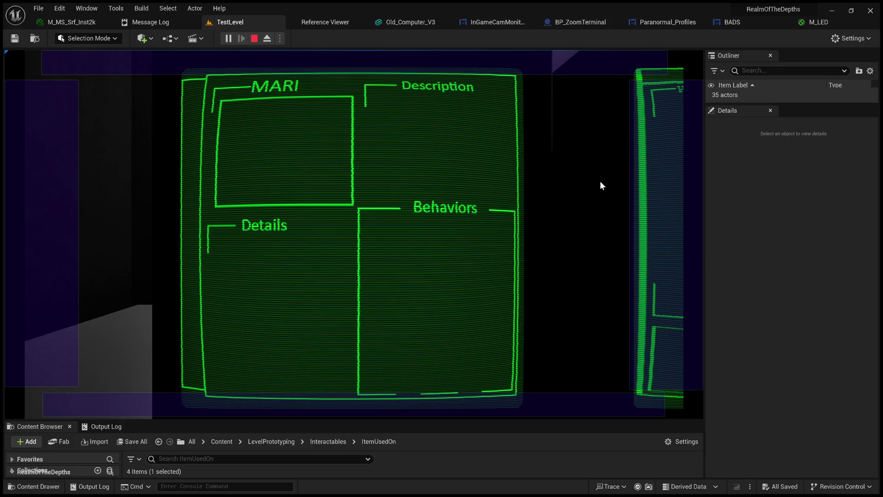
Press Right to shift the monitor carousel to the next screen, then stop playing.
{"action": "key", "text": "Right"}
{"action": "key", "text": "Right"}
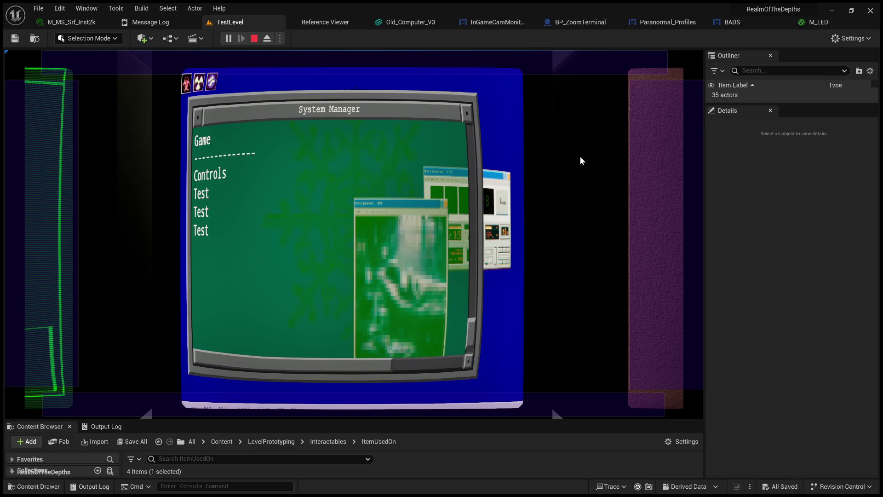
{"action": "left_click", "coordinate": [255, 40]}
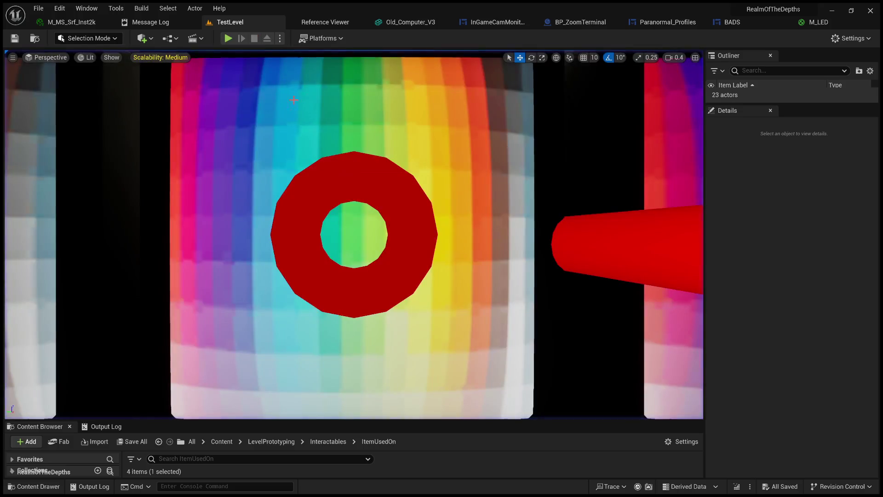
Enlarge the Content Browser, go to the top Content folder and open ThirdPerson.
{"action": "left_click_drag", "start_coordinate": [272, 421], "coordinate": [272, 158]}
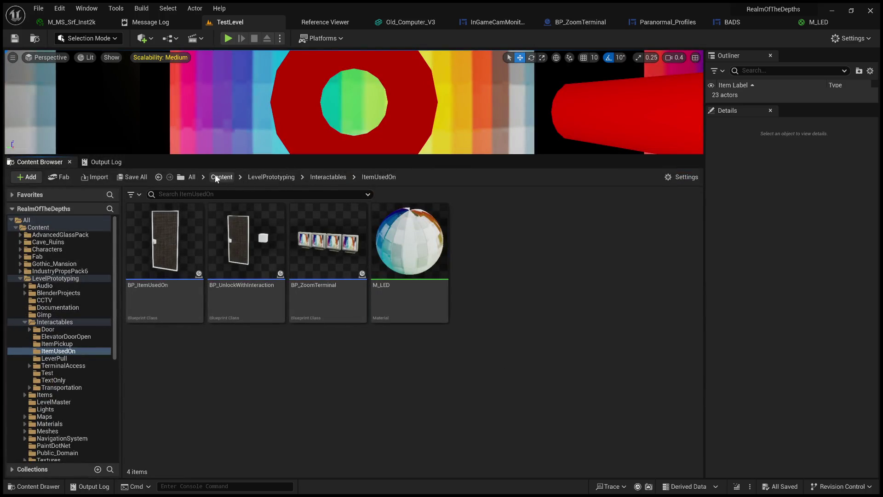
{"action": "left_click", "coordinate": [227, 177]}
{"action": "scroll", "coordinate": [466, 307], "scroll_direction": "down", "scroll_amount": 2}
{"action": "scroll", "coordinate": [466, 307], "scroll_direction": "down", "scroll_amount": 4}
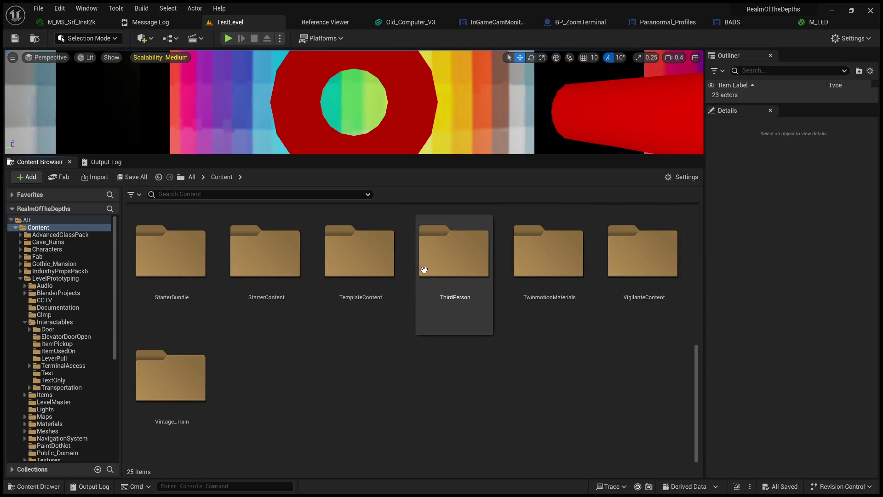
{"action": "double_click", "coordinate": [445, 255]}
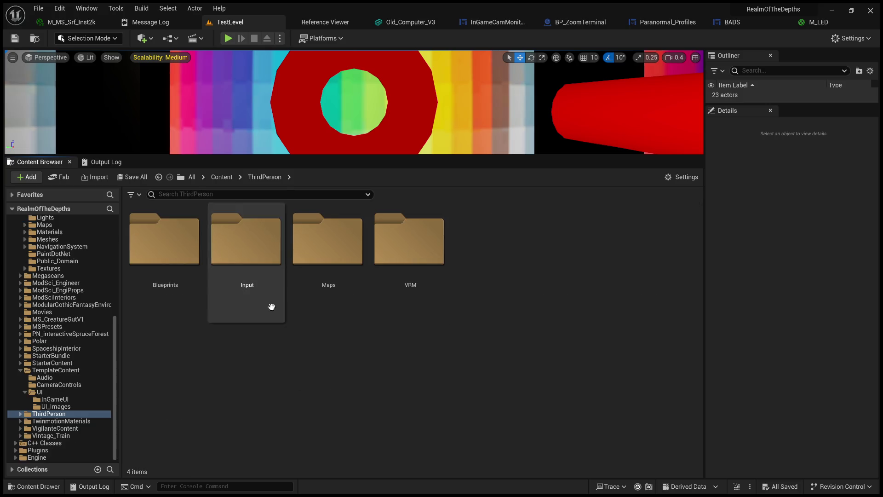
Return to the Content folder and open the TemplateContent folder.
{"action": "left_click", "coordinate": [222, 177]}
{"action": "scroll", "coordinate": [428, 393], "scroll_direction": "down", "scroll_amount": 2}
{"action": "scroll", "coordinate": [521, 392], "scroll_direction": "down", "scroll_amount": 3}
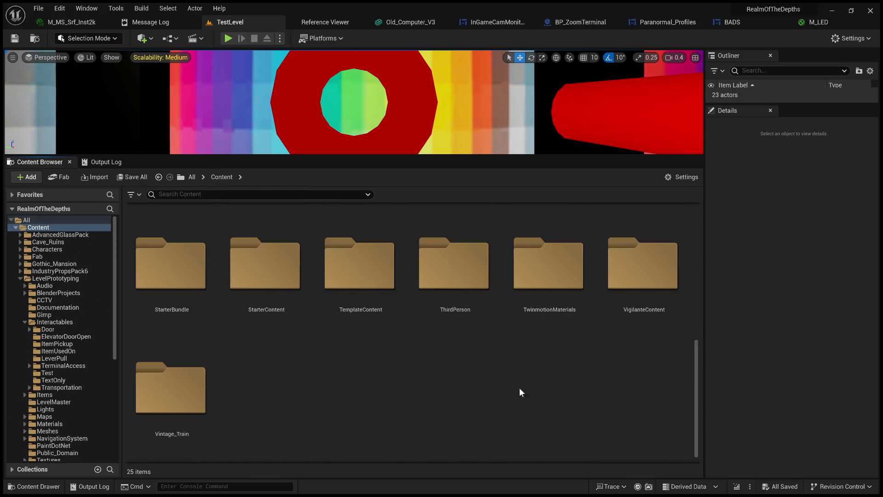
{"action": "scroll", "coordinate": [360, 363], "scroll_direction": "up", "scroll_amount": 2}
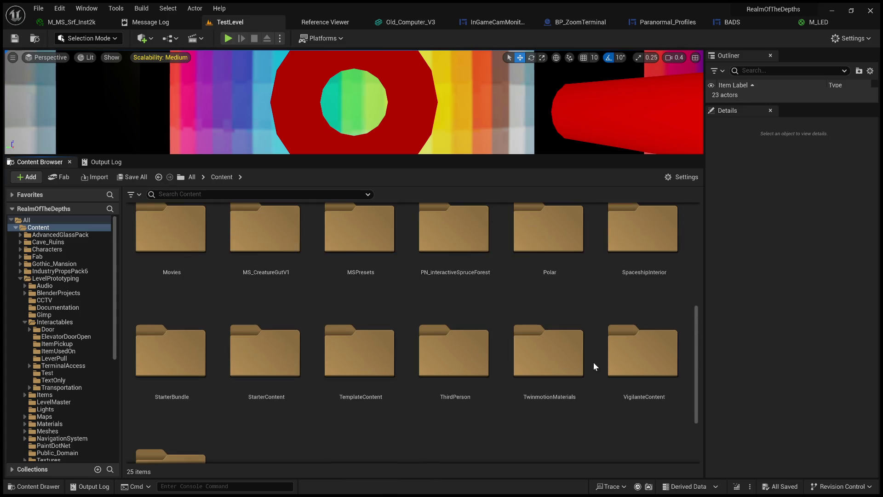
{"action": "scroll", "coordinate": [487, 357], "scroll_direction": "up", "scroll_amount": 1}
{"action": "left_click", "coordinate": [371, 359]}
{"action": "double_click", "coordinate": [371, 360]}
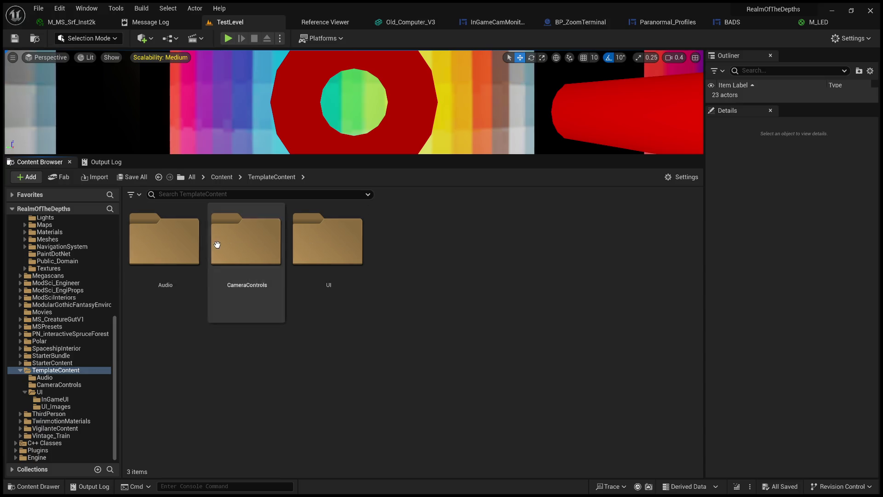
Check the MenuClick2 sound in the Audio folder, then open the UI folder.
{"action": "double_click", "coordinate": [165, 239]}
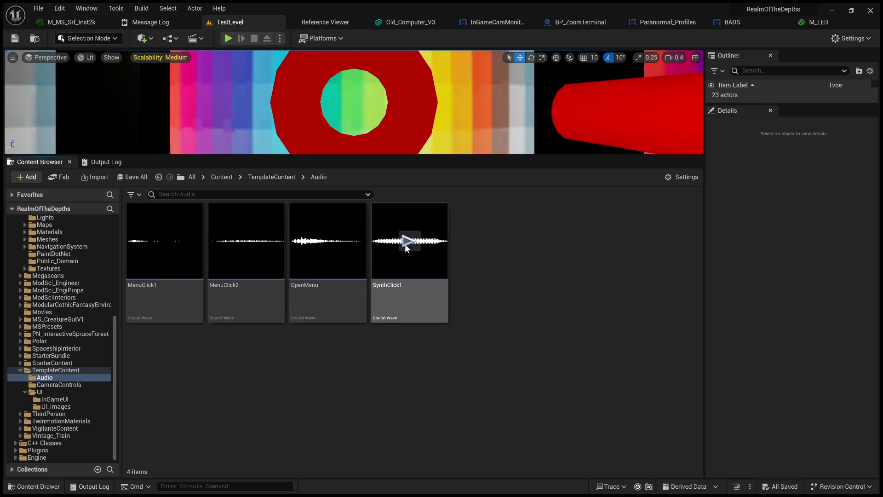
{"action": "left_click", "coordinate": [246, 244]}
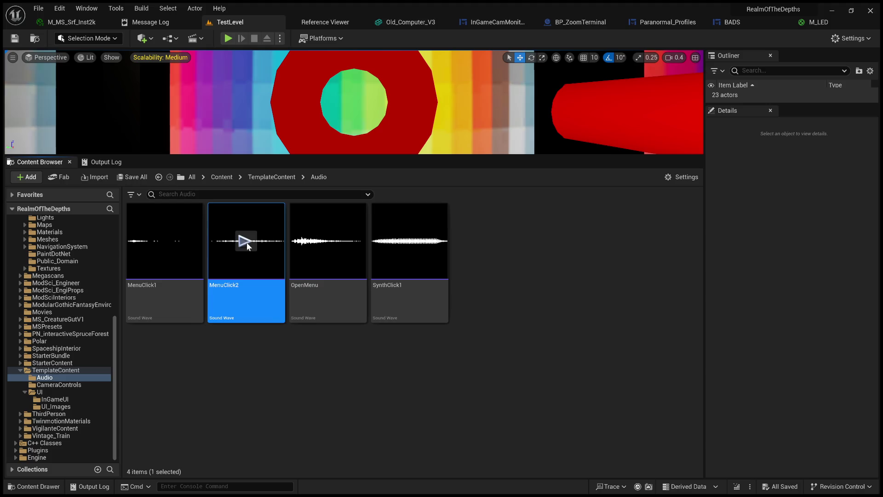
{"action": "left_click", "coordinate": [272, 177]}
{"action": "double_click", "coordinate": [335, 250]}
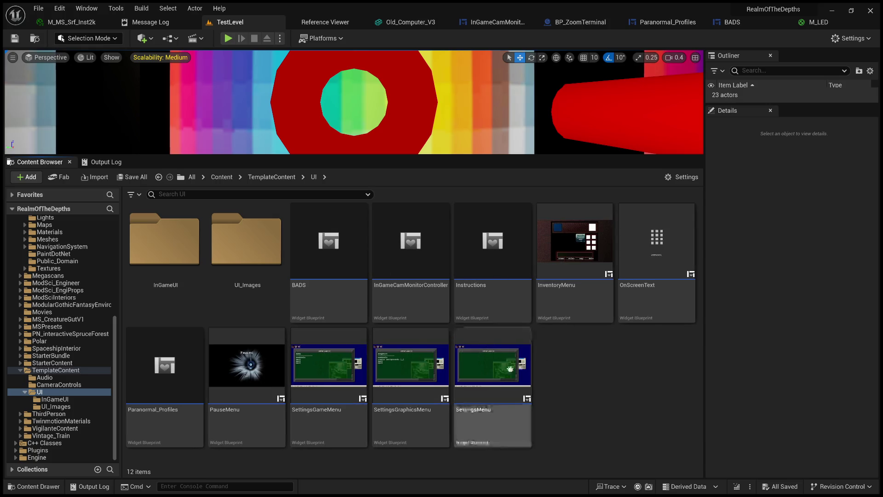
Open the InGameCamMonitorController Event Graph and pan to its SetController nodes.
{"action": "double_click", "coordinate": [184, 379]}
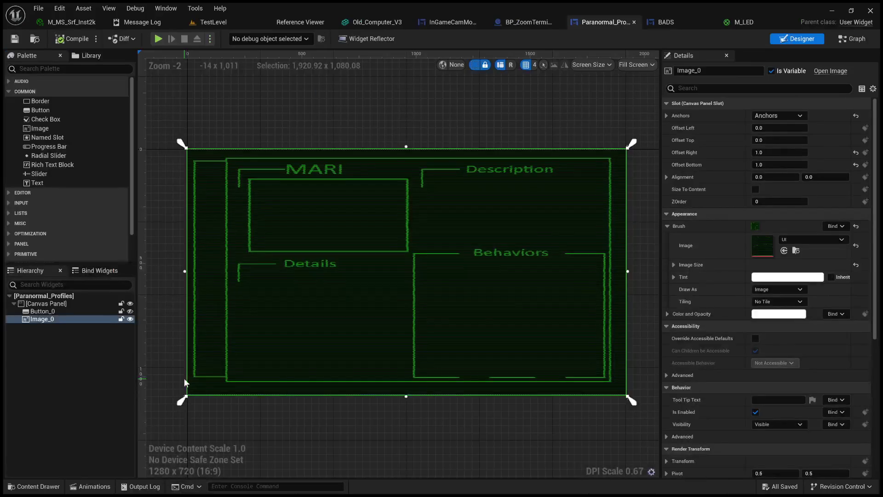
{"action": "left_click", "coordinate": [230, 26]}
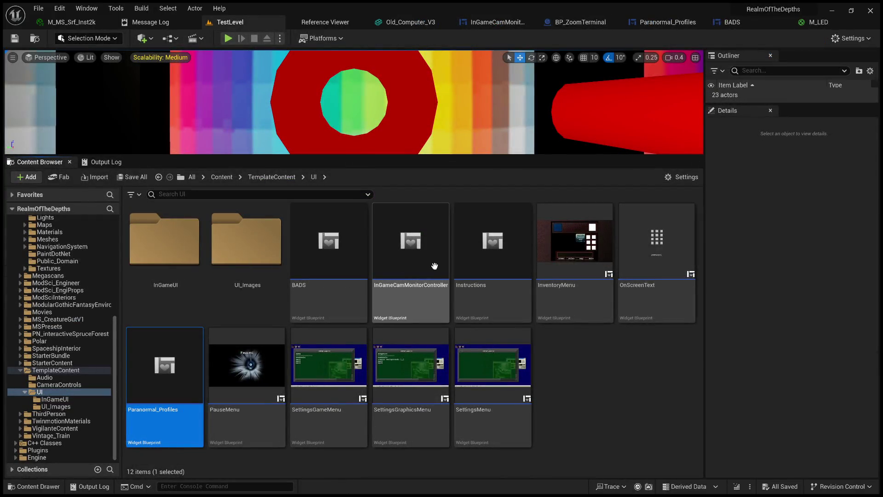
{"action": "double_click", "coordinate": [420, 266]}
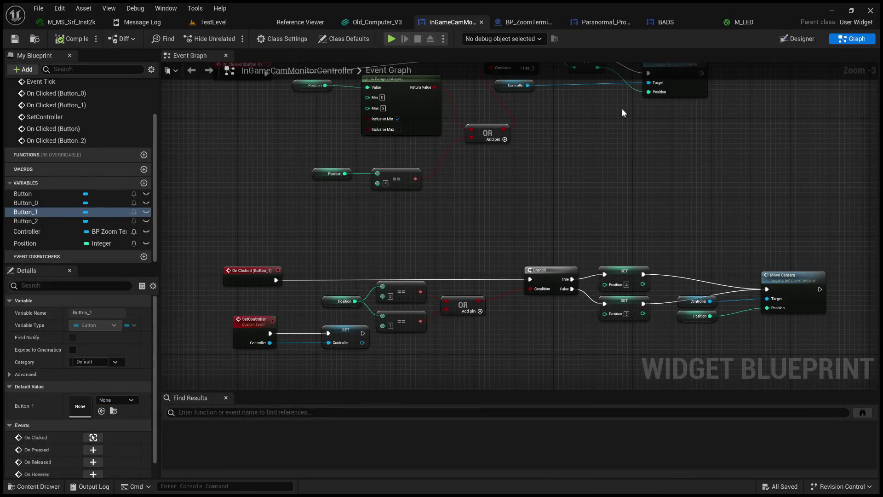
{"action": "scroll", "coordinate": [314, 164], "scroll_direction": "down", "scroll_amount": 2}
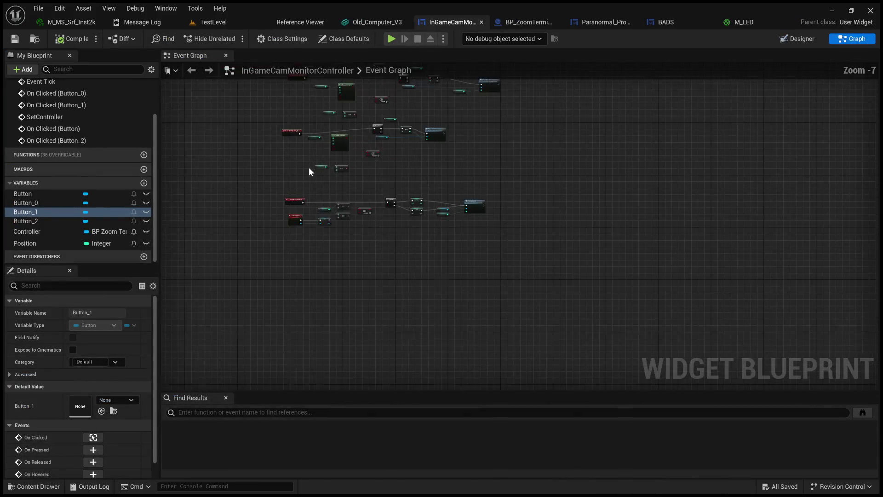
{"action": "scroll", "coordinate": [309, 167], "scroll_direction": "up", "scroll_amount": 5}
{"action": "left_click_drag", "start_coordinate": [449, 236], "coordinate": [414, 197]}
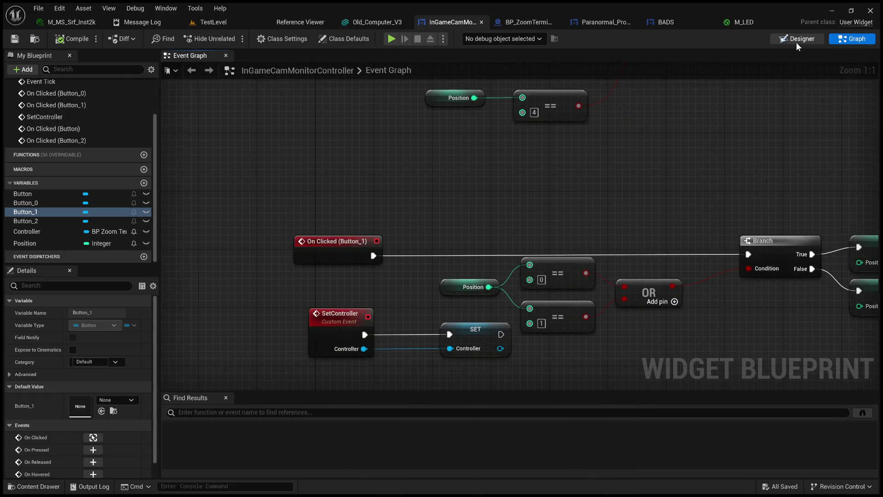
Switch the widget to its Designer layout showing the four purple edge buttons.
{"action": "left_click", "coordinate": [797, 39]}
{"action": "scroll", "coordinate": [457, 197], "scroll_direction": "up", "scroll_amount": 3}
{"action": "scroll", "coordinate": [490, 189], "scroll_direction": "down", "scroll_amount": 2}
{"action": "scroll", "coordinate": [489, 189], "scroll_direction": "up", "scroll_amount": 1}
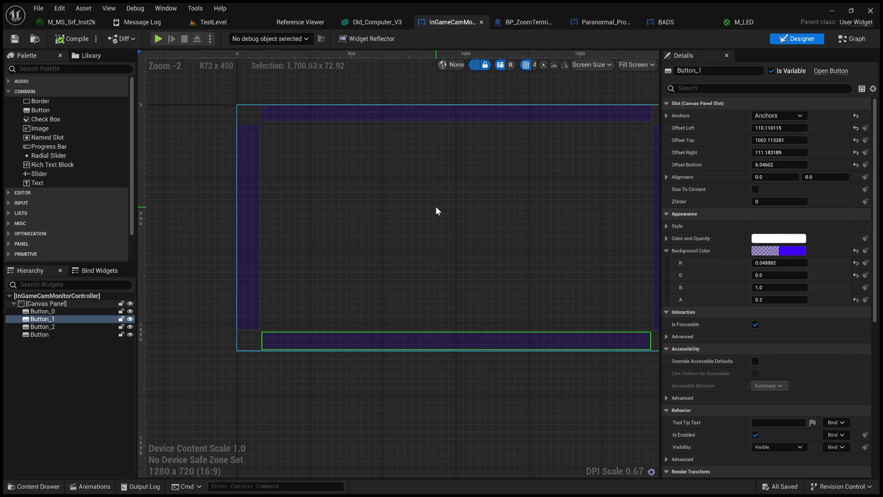
{"action": "mouse_move", "coordinate": [476, 211]}
{"action": "left_mouse_down"}
{"action": "mouse_move", "coordinate": [439, 220]}
{"action": "mouse_move", "coordinate": [475, 205]}
{"action": "mouse_move", "coordinate": [452, 209]}
{"action": "left_mouse_up"}
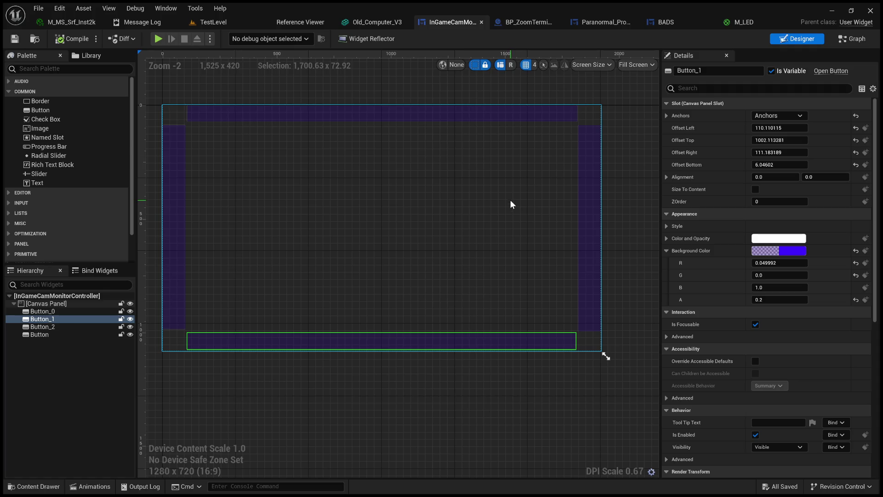
{"action": "left_click_drag", "start_coordinate": [506, 203], "coordinate": [498, 197]}
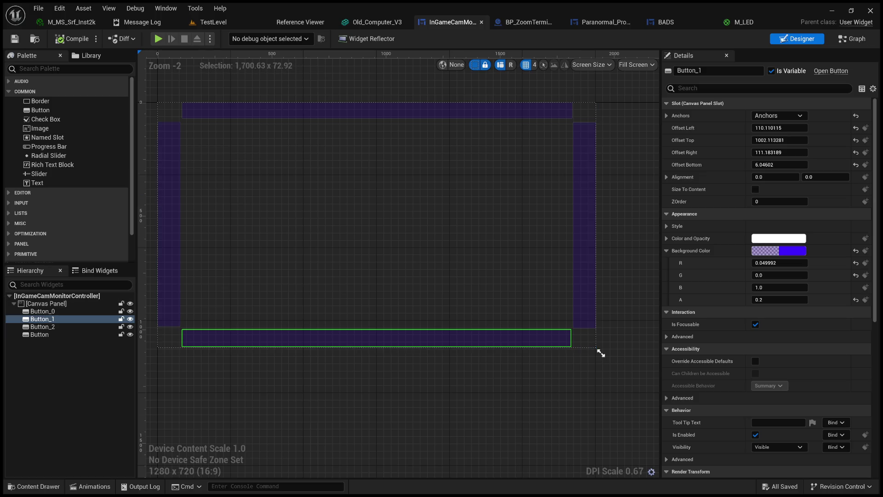
{"action": "left_click", "coordinate": [585, 216]}
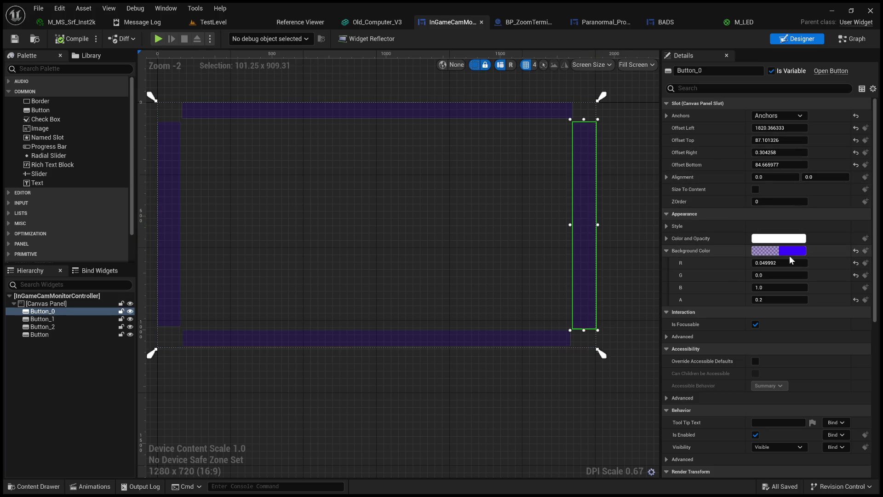
{"action": "scroll", "coordinate": [695, 271], "scroll_direction": "down", "scroll_amount": 5}
{"action": "scroll", "coordinate": [695, 272], "scroll_direction": "up", "scroll_amount": 4}
{"action": "left_click", "coordinate": [668, 236]}
{"action": "left_click", "coordinate": [670, 224]}
{"action": "left_click", "coordinate": [670, 225]}
{"action": "left_click", "coordinate": [667, 211]}
{"action": "left_click", "coordinate": [666, 211]}
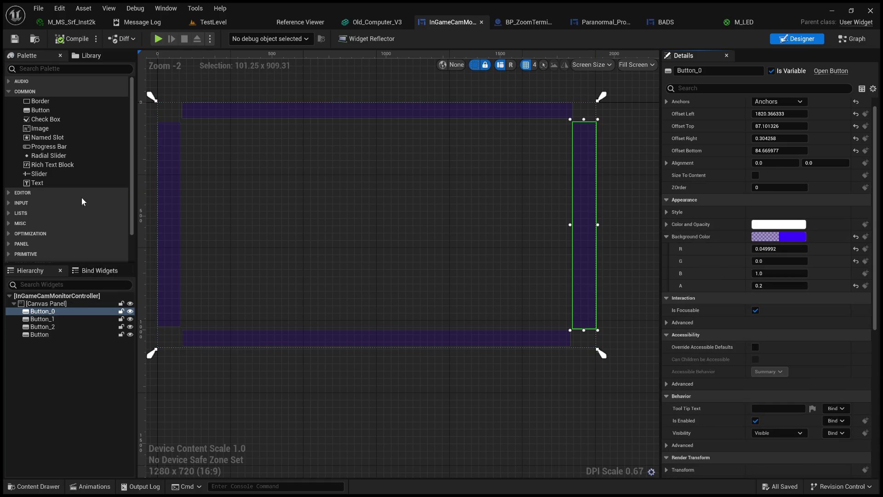
{"action": "scroll", "coordinate": [713, 290], "scroll_direction": "down", "scroll_amount": 4}
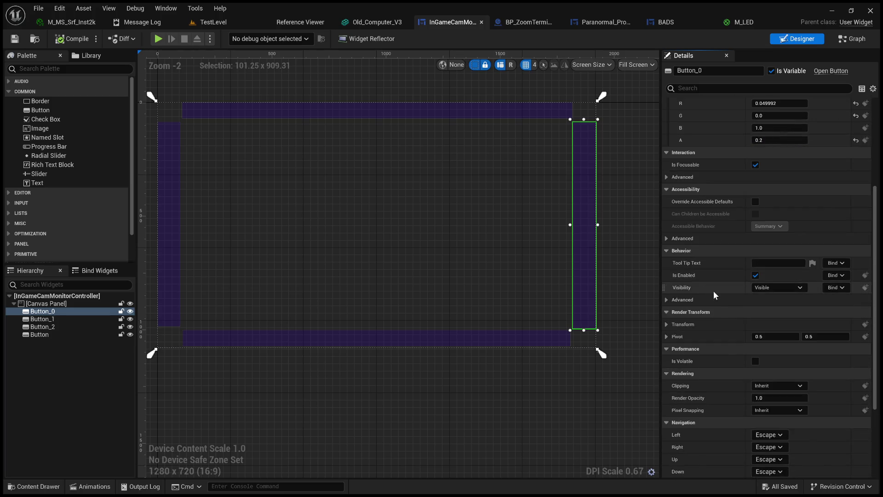
{"action": "scroll", "coordinate": [713, 291], "scroll_direction": "down", "scroll_amount": 2}
{"action": "scroll", "coordinate": [713, 290], "scroll_direction": "up", "scroll_amount": 5}
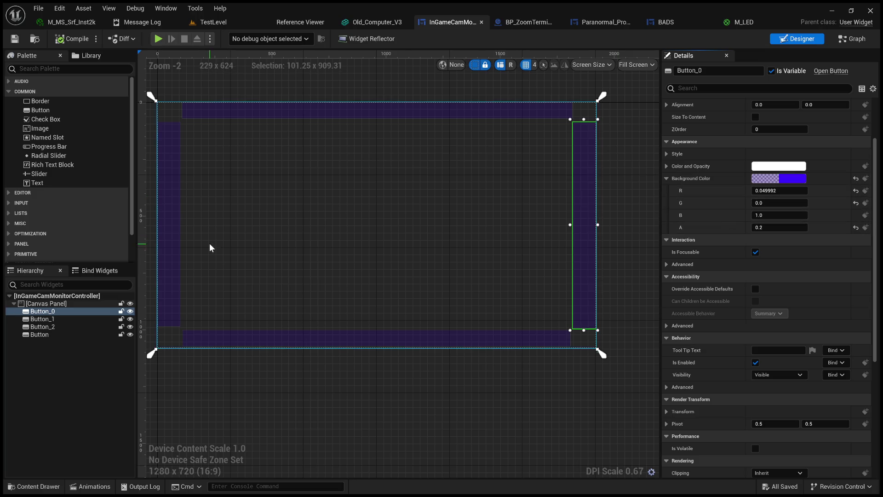
{"action": "left_click", "coordinate": [50, 129]}
{"action": "left_click_drag", "start_coordinate": [118, 204], "coordinate": [43, 312]}
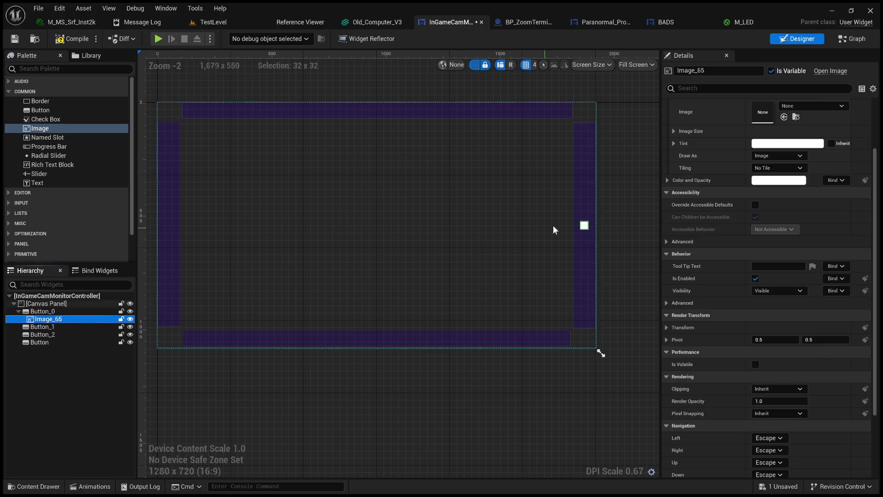
Inspect the image's size and padding, try stretching it, then reset it to 32 × 32.
{"action": "left_click", "coordinate": [673, 131]}
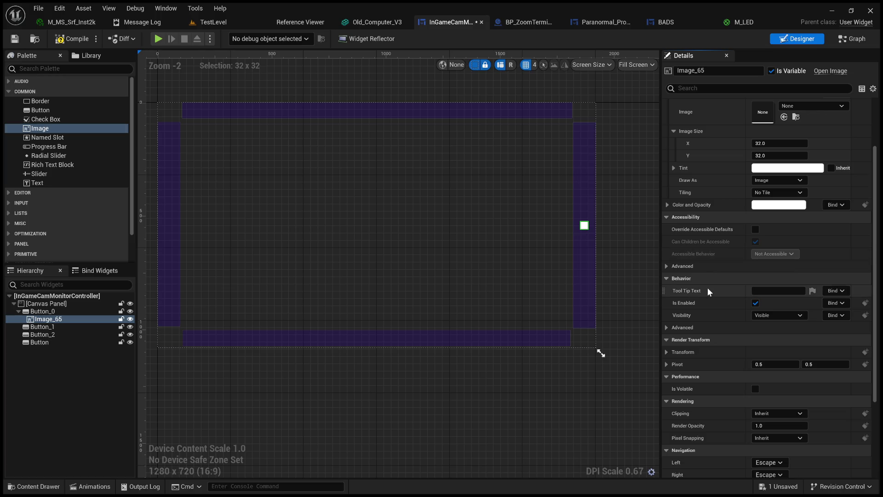
{"action": "scroll", "coordinate": [728, 256], "scroll_direction": "up", "scroll_amount": 3}
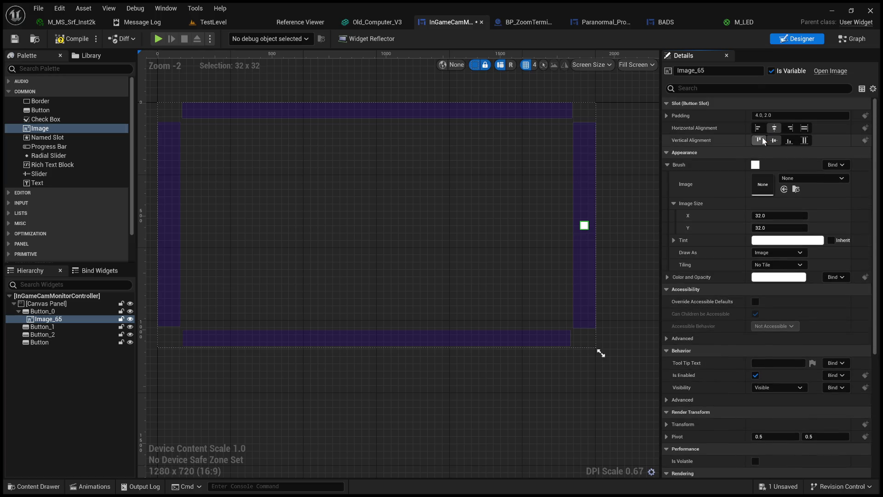
{"action": "left_click", "coordinate": [667, 116]}
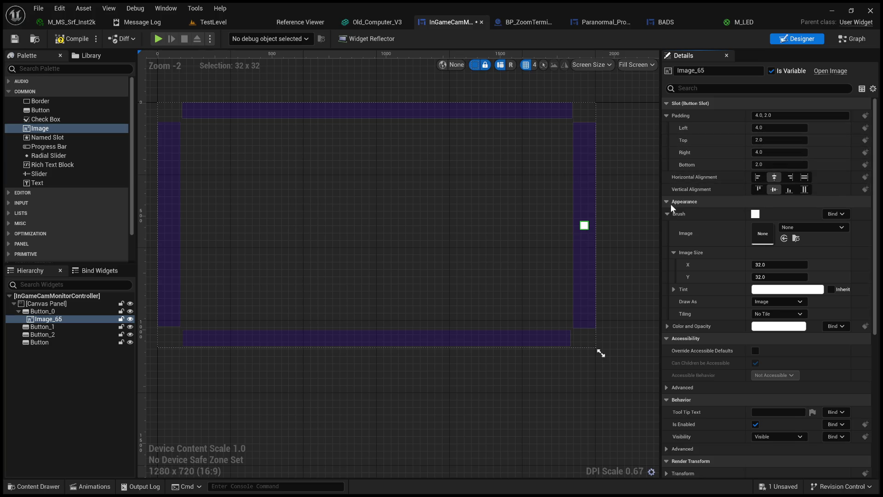
{"action": "mouse_move", "coordinate": [780, 265]}
{"action": "left_mouse_down"}
{"action": "mouse_move", "coordinate": [856, 264]}
{"action": "mouse_move", "coordinate": [782, 277]}
{"action": "mouse_move", "coordinate": [823, 277]}
{"action": "mouse_move", "coordinate": [798, 278]}
{"action": "left_mouse_up"}
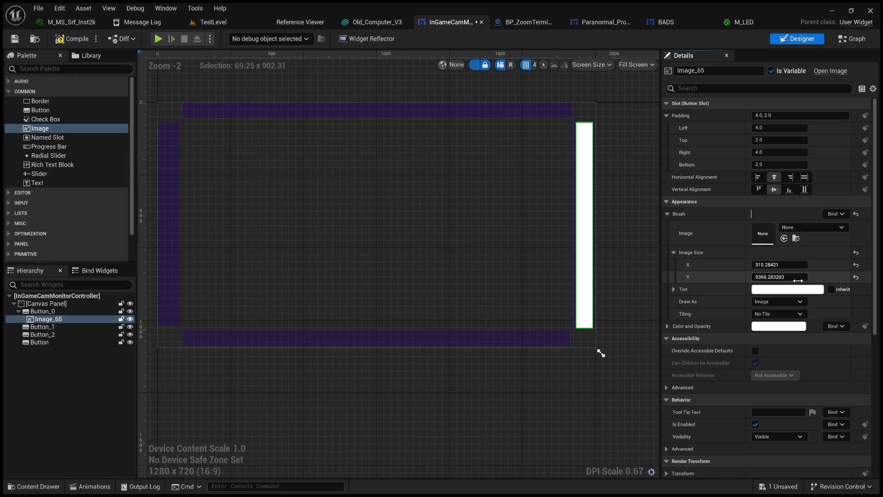
{"action": "left_click", "coordinate": [855, 278]}
{"action": "left_click", "coordinate": [857, 265]}
Try horizontal tiling and Box drawing, revert to No Tile and Image, and show Color and Opacity.
{"action": "left_click", "coordinate": [795, 315]}
{"action": "left_click", "coordinate": [781, 331]}
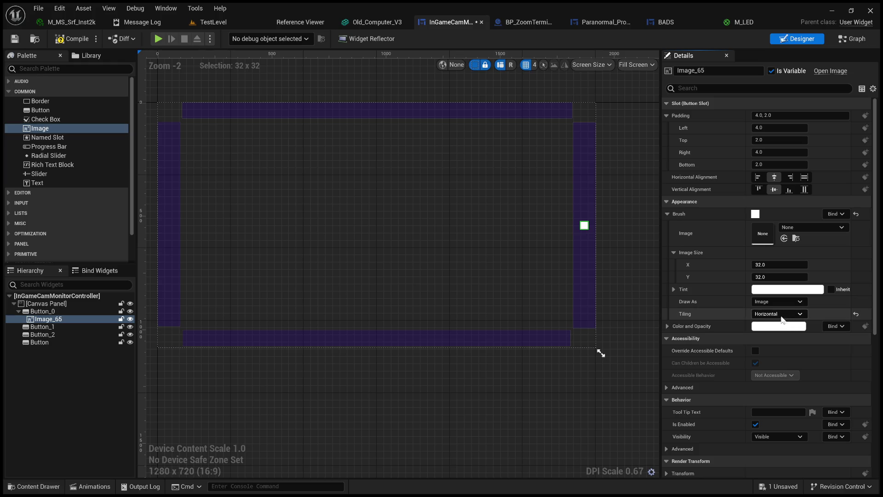
{"action": "left_click", "coordinate": [857, 314]}
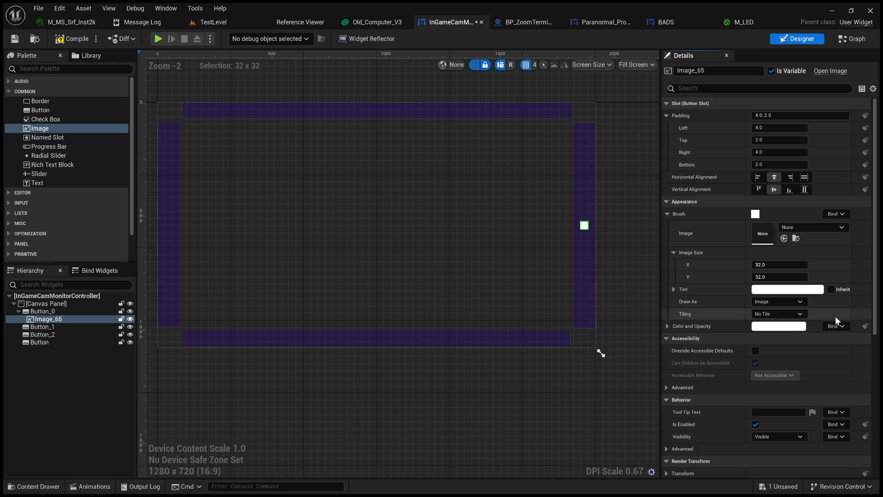
{"action": "left_click", "coordinate": [782, 301]}
{"action": "left_click", "coordinate": [778, 317]}
{"action": "left_click", "coordinate": [857, 301]}
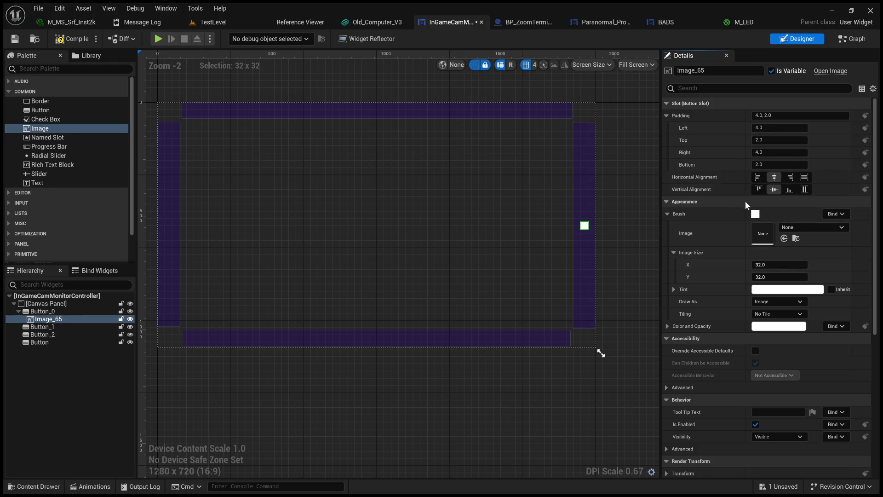
{"action": "scroll", "coordinate": [691, 263], "scroll_direction": "down", "scroll_amount": 1}
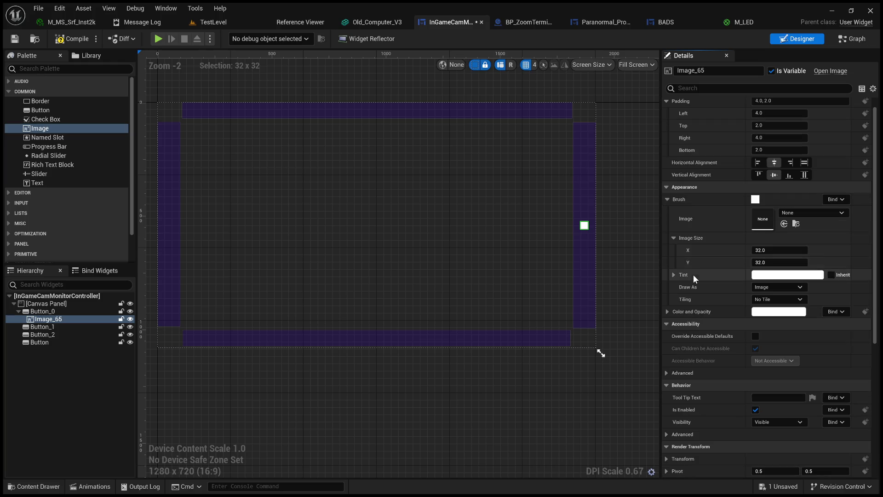
{"action": "left_click", "coordinate": [670, 312]}
{"action": "left_click", "coordinate": [668, 312]}
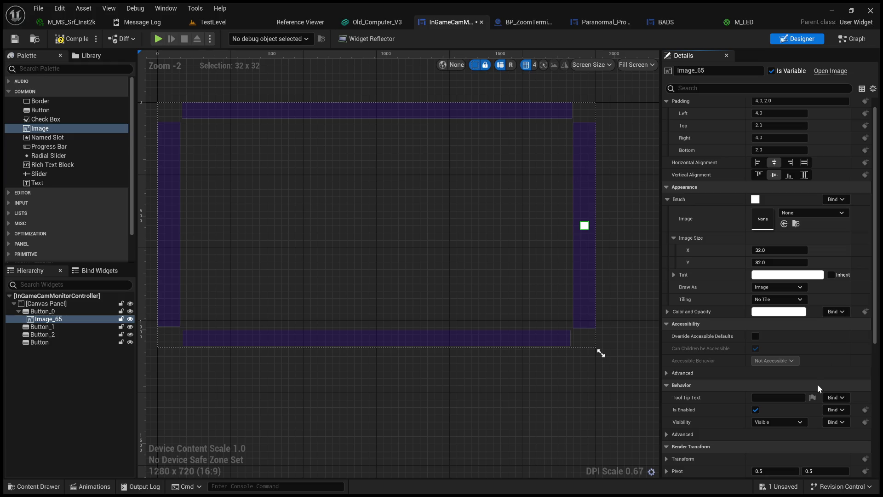
Size the arrow image 64 × 64, then enlarge it to 128 × 128.
{"action": "scroll", "coordinate": [559, 218], "scroll_direction": "up", "scroll_amount": 6}
{"action": "scroll", "coordinate": [570, 220], "scroll_direction": "down", "scroll_amount": 4}
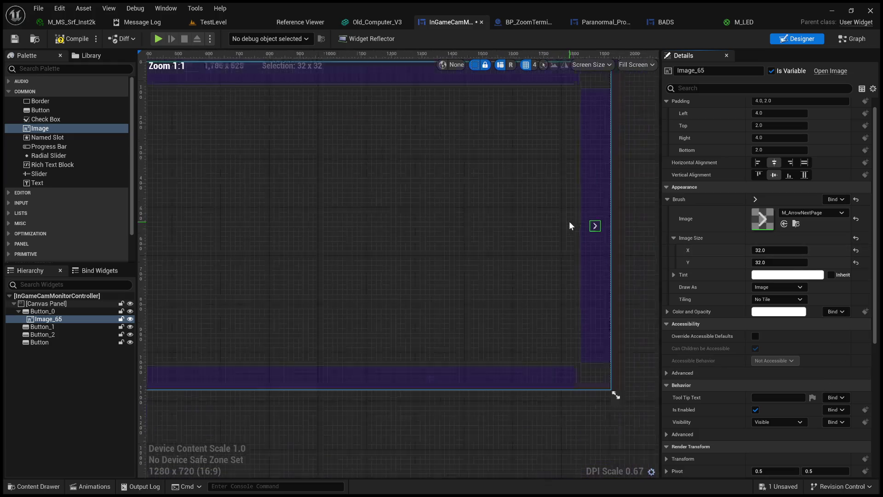
{"action": "left_click", "coordinate": [796, 251]}
{"action": "type", "text": "64"}
{"action": "key", "text": "Return"}
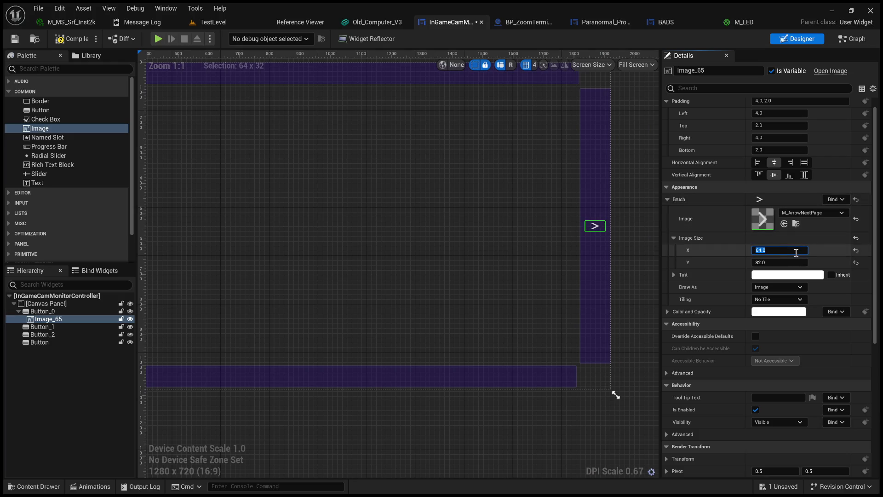
{"action": "left_click", "coordinate": [782, 262]}
{"action": "type", "text": "64"}
{"action": "key", "text": "Return"}
{"action": "left_click", "coordinate": [790, 251]}
{"action": "type", "text": "128"}
{"action": "key", "text": "Return"}
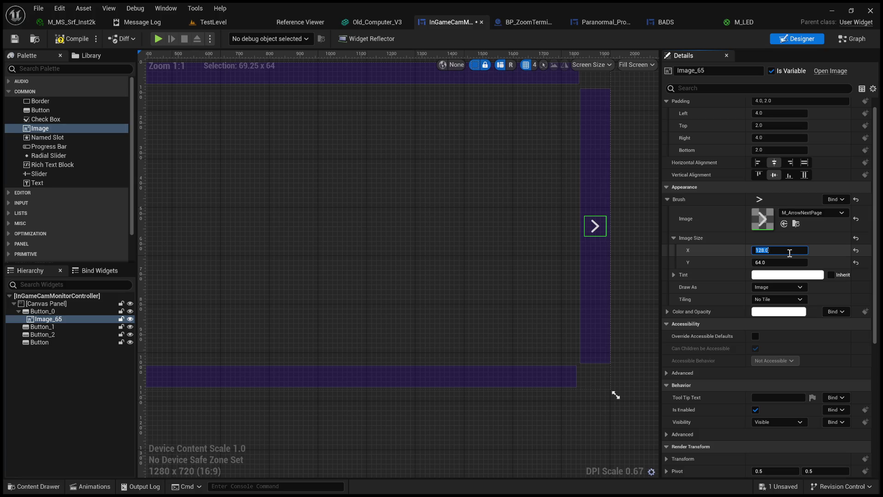
{"action": "left_click", "coordinate": [783, 262]}
{"action": "type", "text": "128"}
{"action": "key", "text": "Return"}
Check the 128 × 128 arrow by selecting the canvas panel, then the arrow image again.
{"action": "scroll", "coordinate": [560, 215], "scroll_direction": "down", "scroll_amount": 6}
{"action": "scroll", "coordinate": [560, 215], "scroll_direction": "up", "scroll_amount": 8}
{"action": "scroll", "coordinate": [575, 215], "scroll_direction": "down", "scroll_amount": 6}
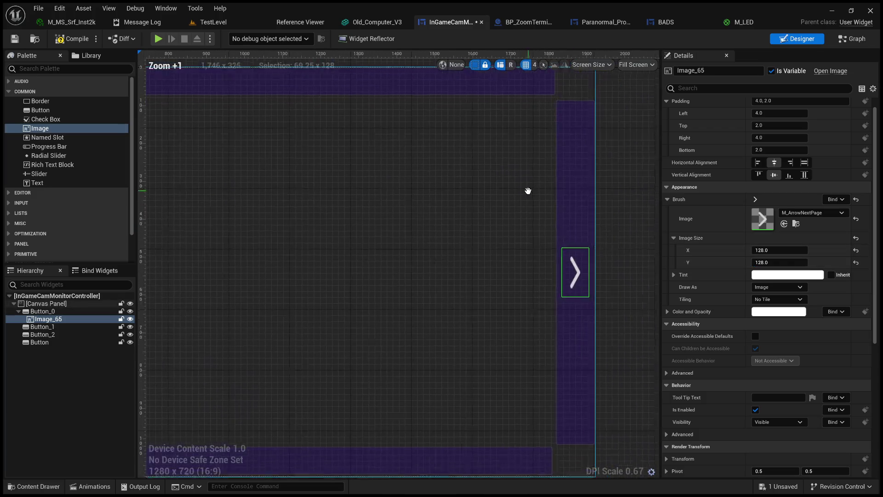
{"action": "left_click", "coordinate": [479, 220]}
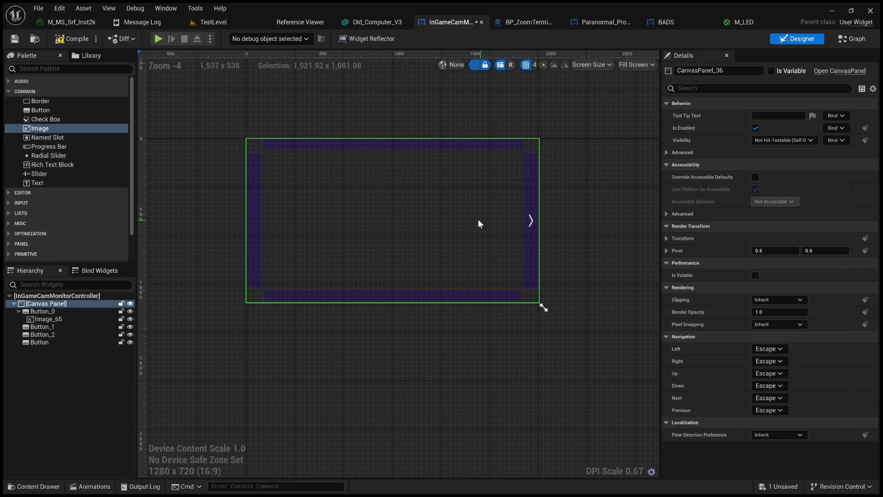
{"action": "scroll", "coordinate": [520, 227], "scroll_direction": "down", "scroll_amount": 1}
{"action": "scroll", "coordinate": [537, 222], "scroll_direction": "up", "scroll_amount": 5}
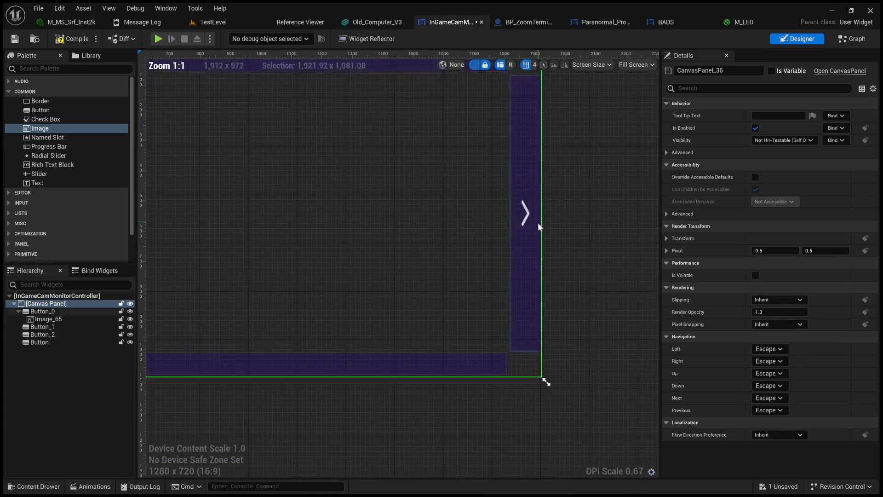
{"action": "left_click", "coordinate": [530, 220]}
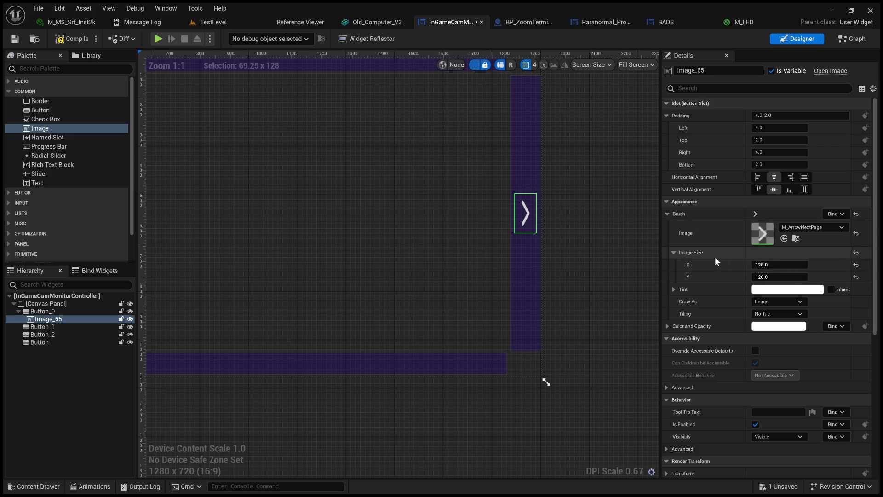
{"action": "scroll", "coordinate": [570, 276], "scroll_direction": "down", "scroll_amount": 4}
{"action": "scroll", "coordinate": [491, 271], "scroll_direction": "up", "scroll_amount": 1}
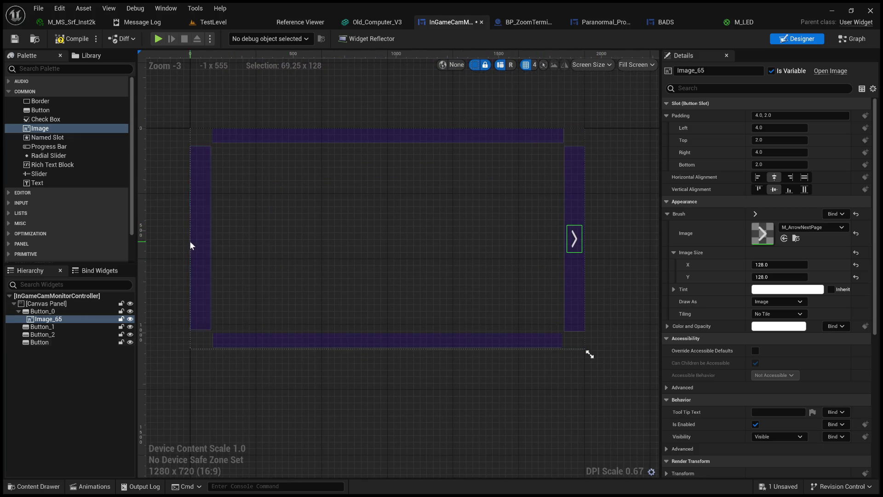
Paste the copied 128 × 128 arrow image into the left-edge Button in the Hierarchy.
{"action": "left_click", "coordinate": [54, 319]}
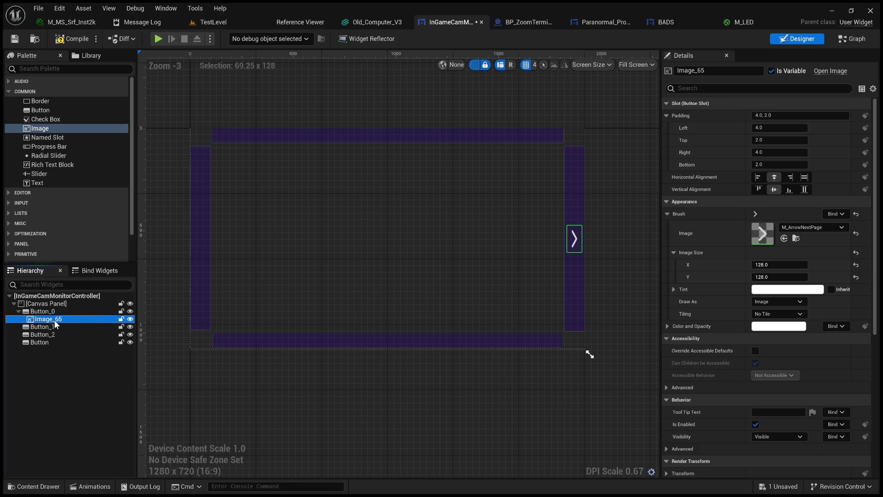
{"action": "left_click", "coordinate": [53, 328]}
{"action": "left_click", "coordinate": [54, 335]}
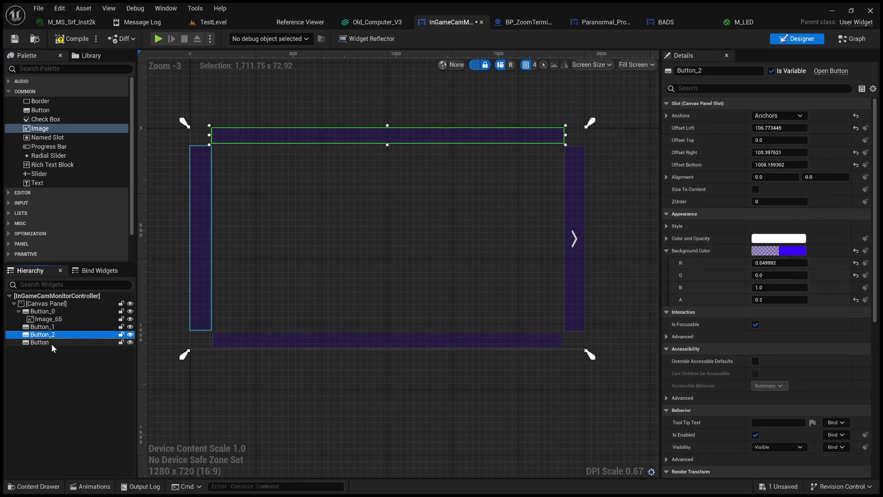
{"action": "left_click", "coordinate": [51, 344]}
{"action": "key", "text": "ctrl+v"}
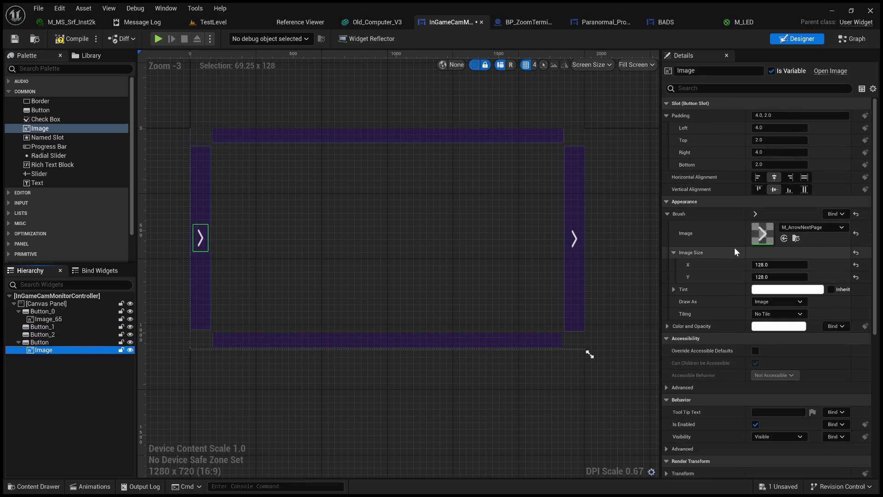
{"action": "left_click", "coordinate": [781, 268]}
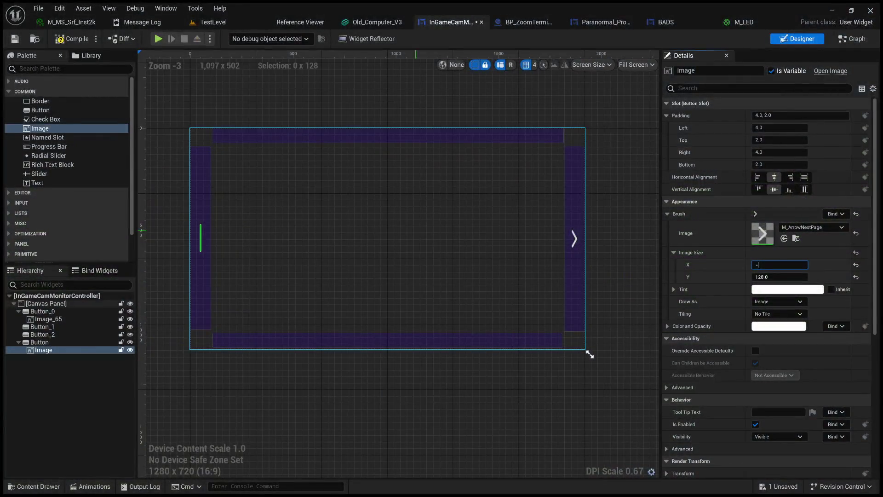
{"action": "left_click_drag", "start_coordinate": [757, 265], "coordinate": [746, 265]}
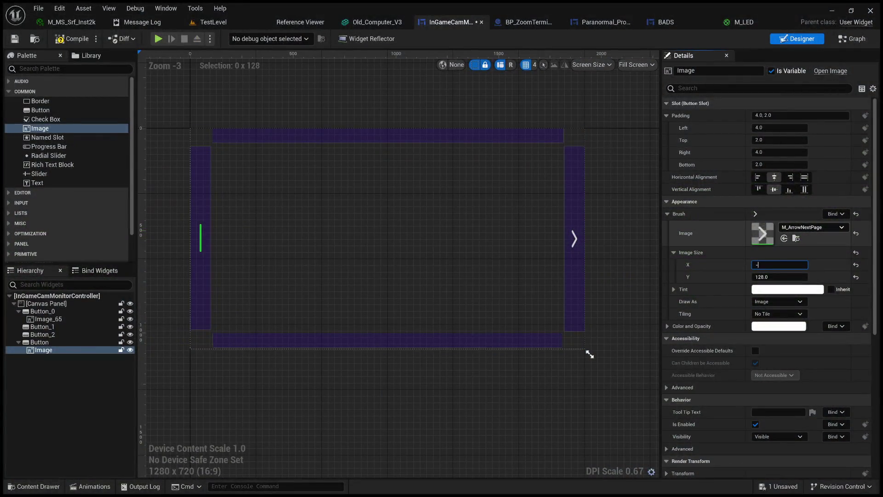
{"action": "left_click", "coordinate": [763, 264]}
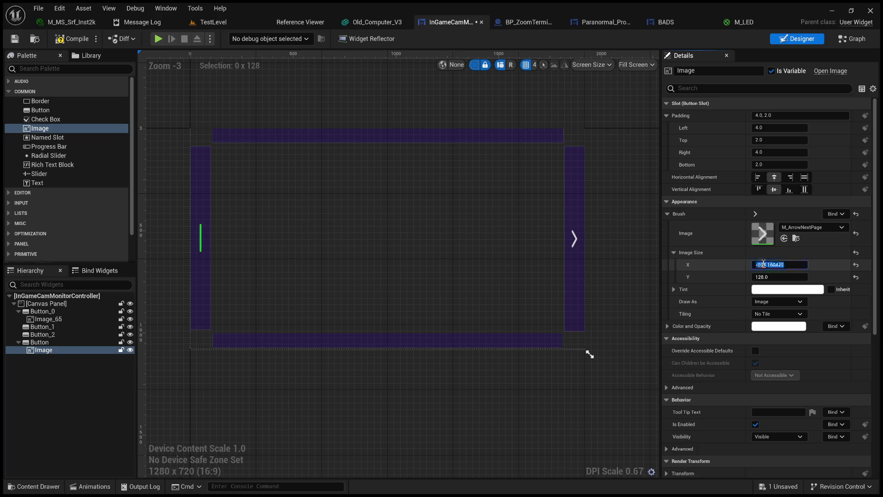
{"action": "left_click", "coordinate": [763, 264]}
{"action": "key", "text": "Return"}
{"action": "left_click", "coordinate": [801, 265]}
{"action": "type", "text": "128"}
{"action": "key", "text": "Return"}
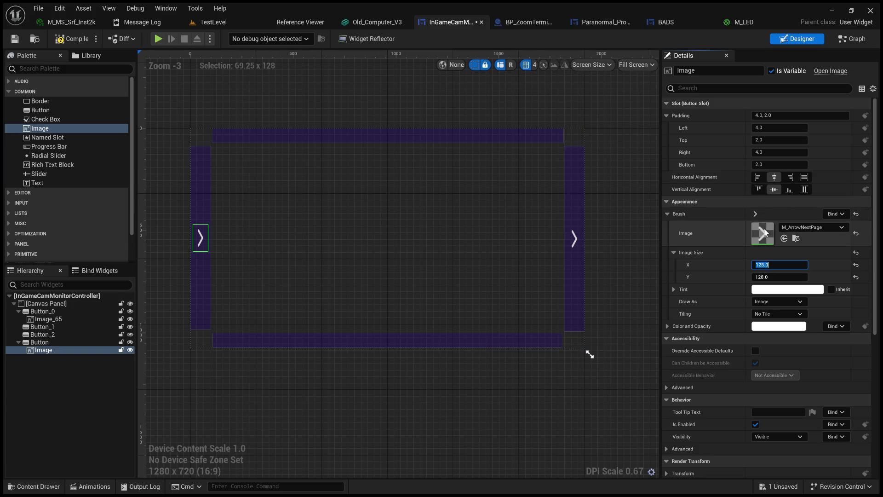
{"action": "scroll", "coordinate": [698, 327], "scroll_direction": "down", "scroll_amount": 1}
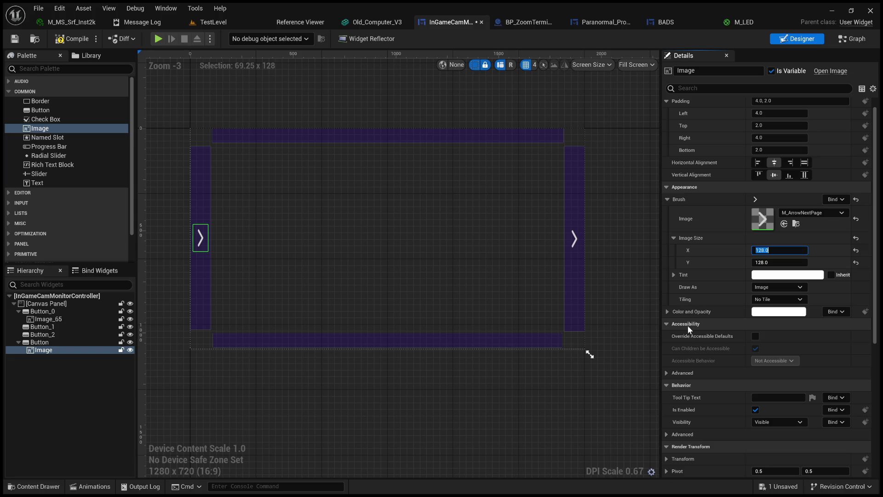
Expand the arrow image's Color and Opacity to show R, G, B and A at 1.0.
{"action": "left_click", "coordinate": [668, 312]}
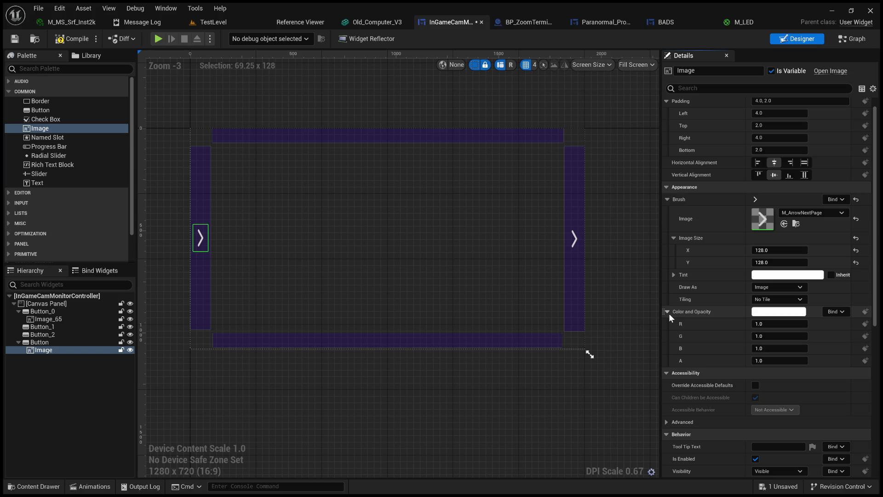
{"action": "scroll", "coordinate": [672, 313], "scroll_direction": "down", "scroll_amount": 2}
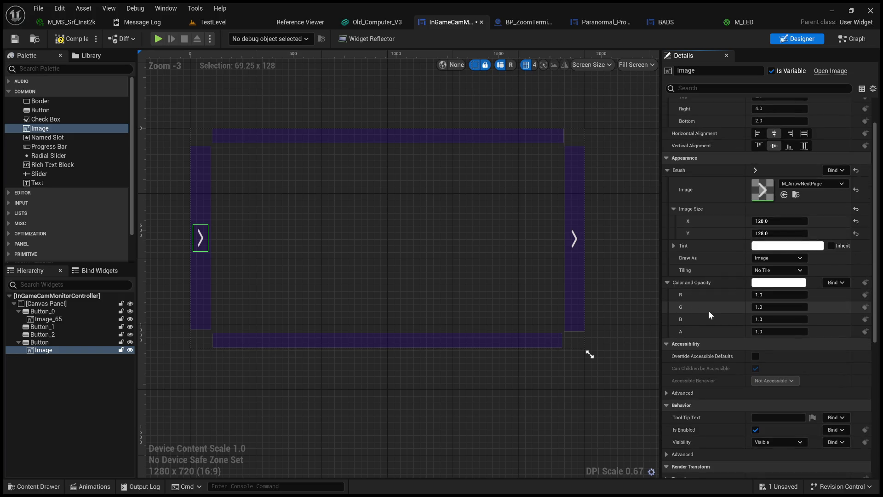
{"action": "scroll", "coordinate": [727, 334], "scroll_direction": "up", "scroll_amount": 3}
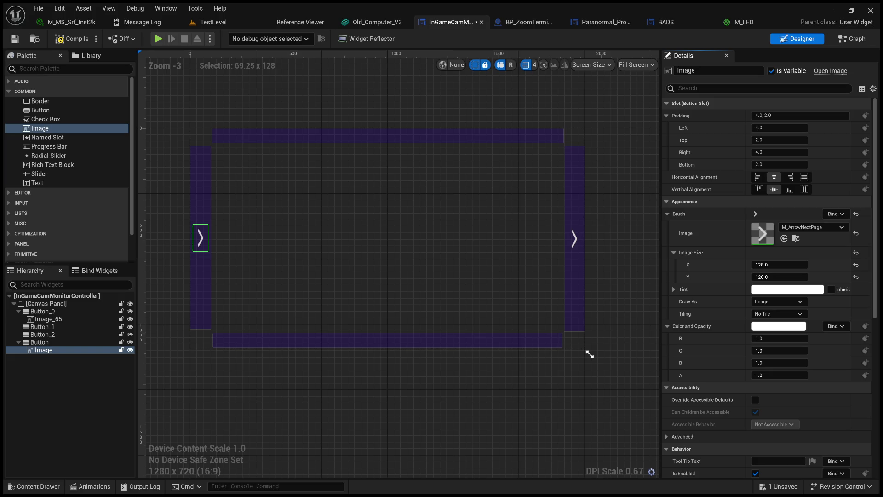
{"action": "left_click_drag", "start_coordinate": [590, 355], "coordinate": [590, 354]}
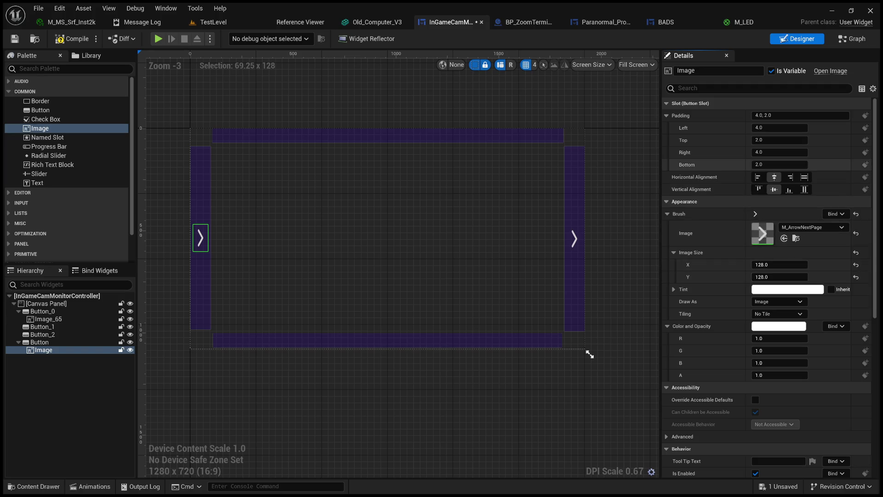
{"action": "scroll", "coordinate": [736, 231], "scroll_direction": "down", "scroll_amount": 2}
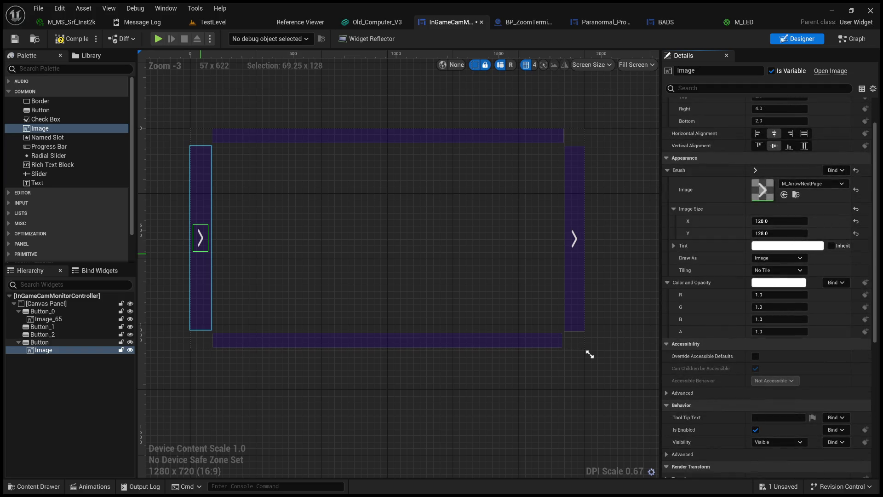
{"action": "left_click", "coordinate": [206, 243]}
{"action": "left_click", "coordinate": [206, 243]}
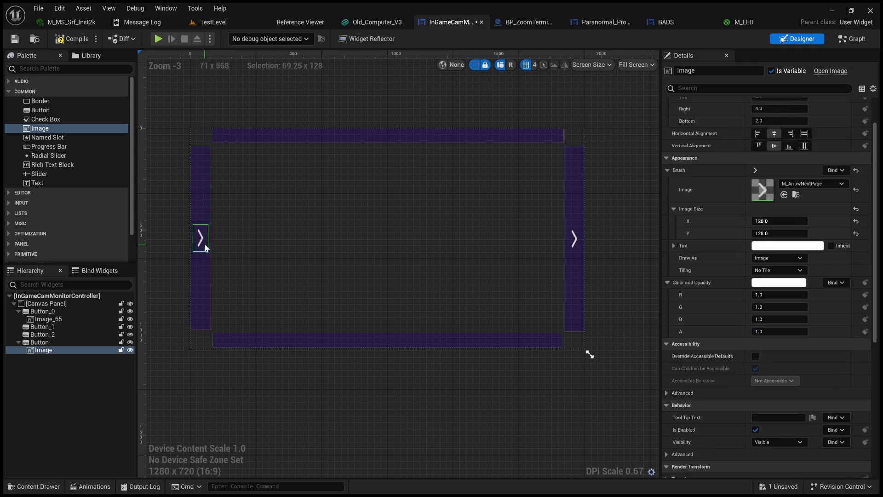
{"action": "left_click", "coordinate": [54, 344]}
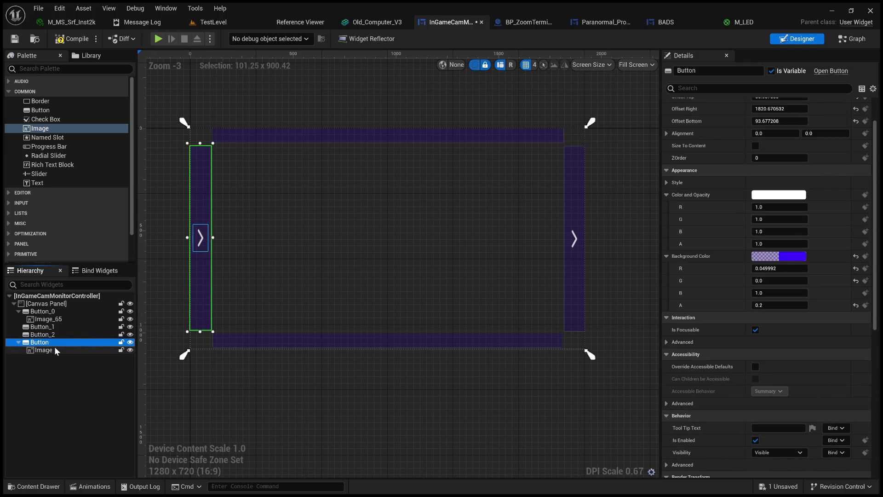
{"action": "left_click", "coordinate": [56, 349]}
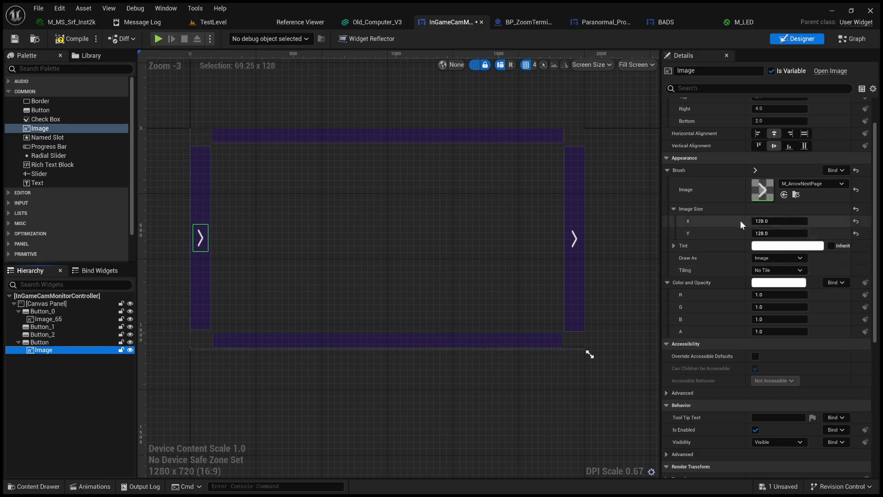
{"action": "scroll", "coordinate": [687, 291], "scroll_direction": "up", "scroll_amount": 2}
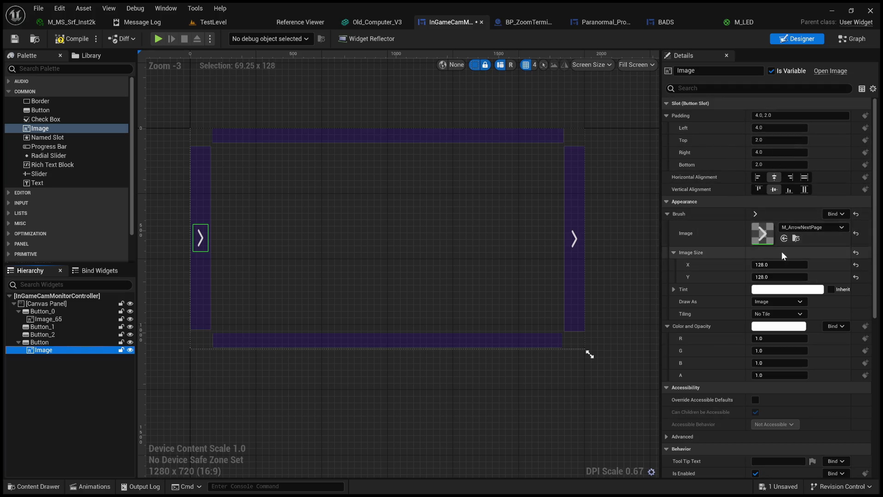
{"action": "left_click", "coordinate": [821, 213]}
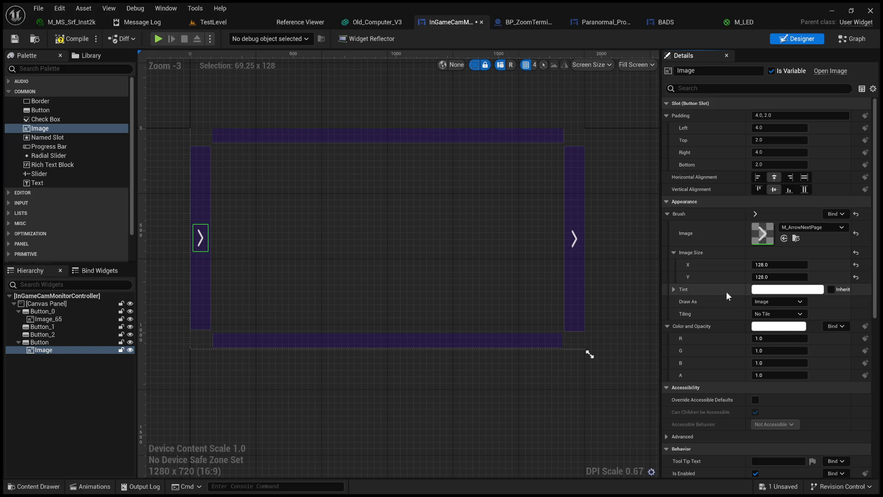
{"action": "left_click", "coordinate": [778, 314]}
{"action": "left_click", "coordinate": [768, 341]}
{"action": "left_click", "coordinate": [855, 314]}
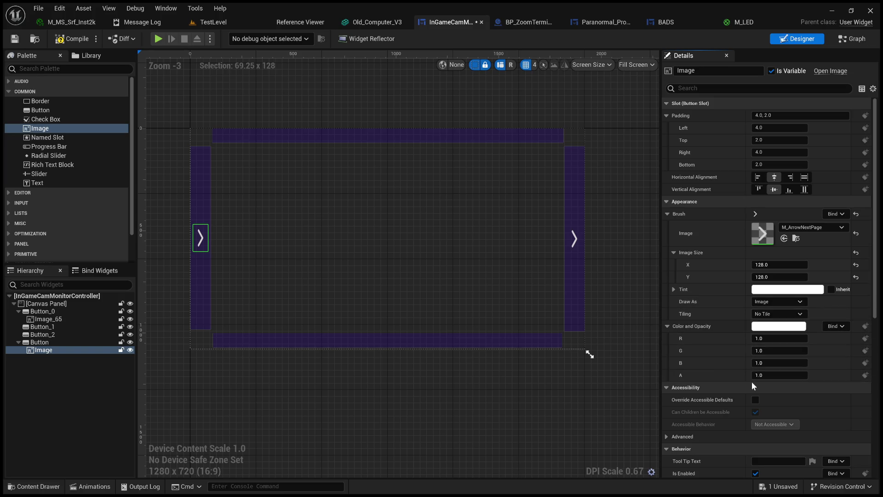
{"action": "scroll", "coordinate": [710, 374], "scroll_direction": "down", "scroll_amount": 5}
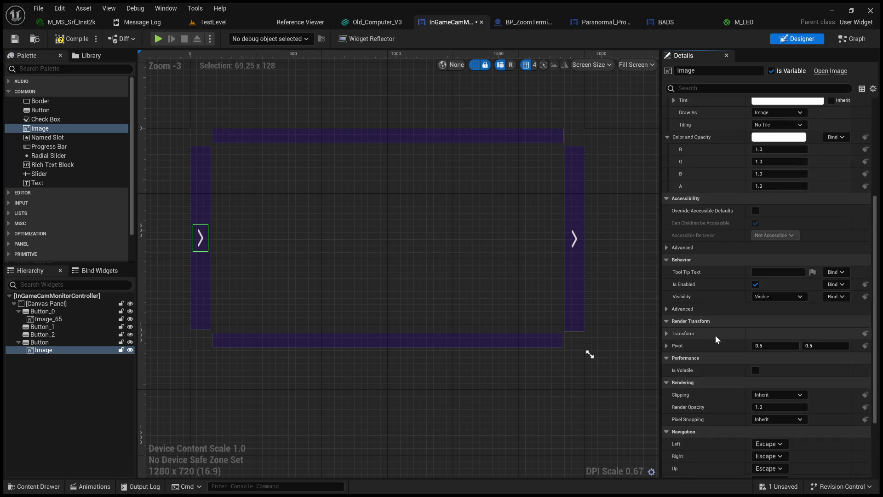
{"action": "scroll", "coordinate": [716, 340], "scroll_direction": "down", "scroll_amount": 1}
{"action": "left_click", "coordinate": [667, 302]}
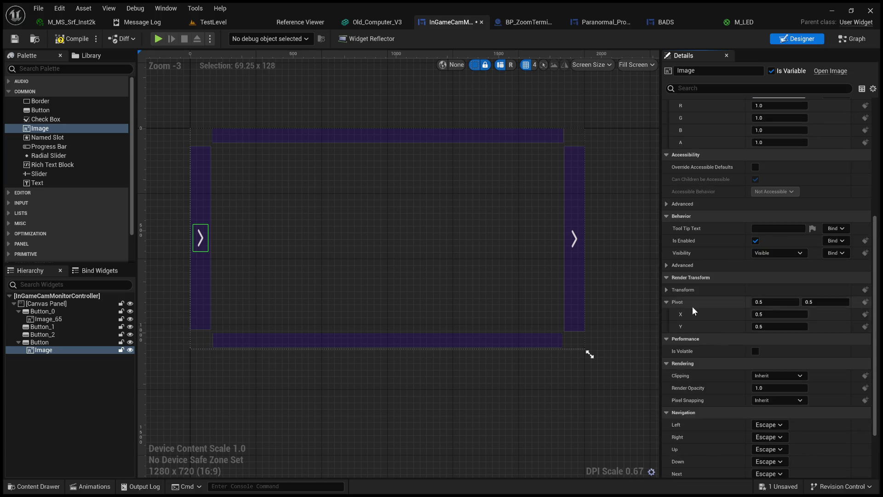
{"action": "left_click_drag", "start_coordinate": [764, 302], "coordinate": [800, 302]}
{"action": "left_click", "coordinate": [856, 302]}
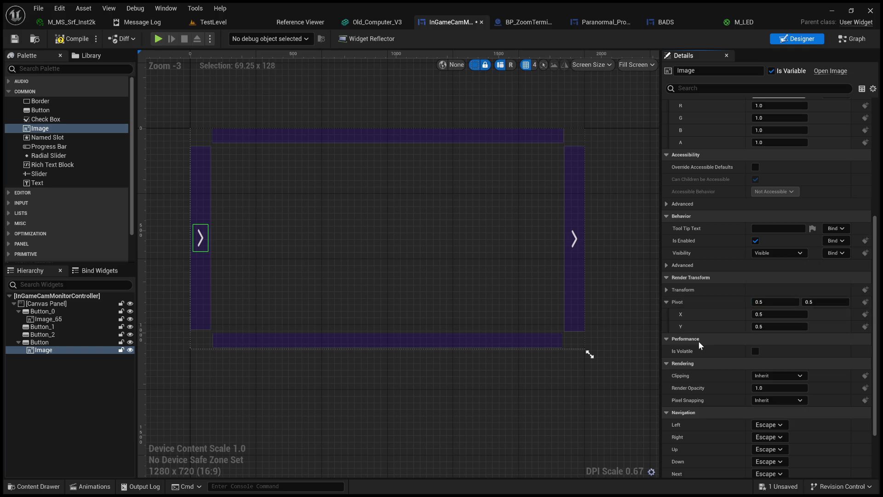
{"action": "scroll", "coordinate": [710, 340], "scroll_direction": "down", "scroll_amount": 2}
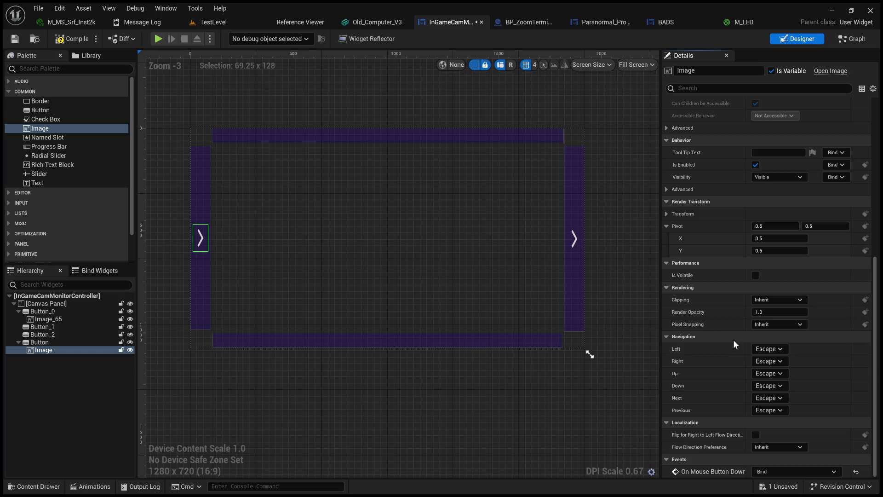
{"action": "scroll", "coordinate": [731, 372], "scroll_direction": "up", "scroll_amount": 5}
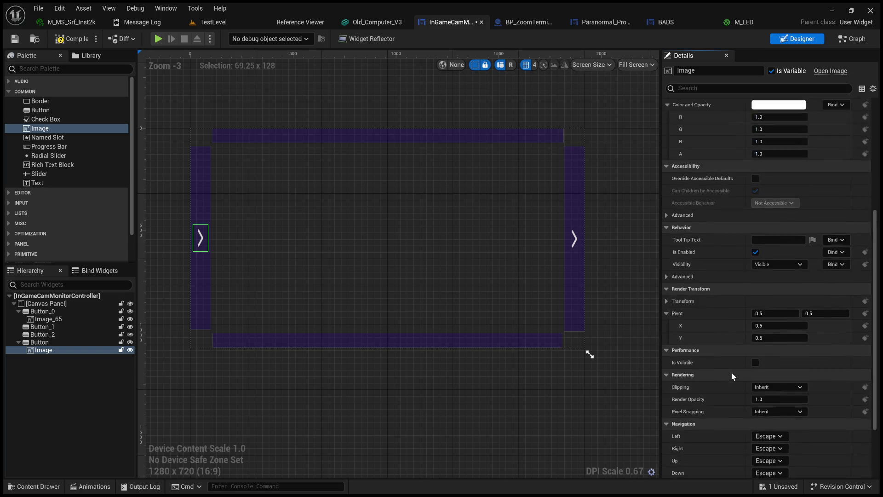
{"action": "scroll", "coordinate": [732, 371], "scroll_direction": "up", "scroll_amount": 2}
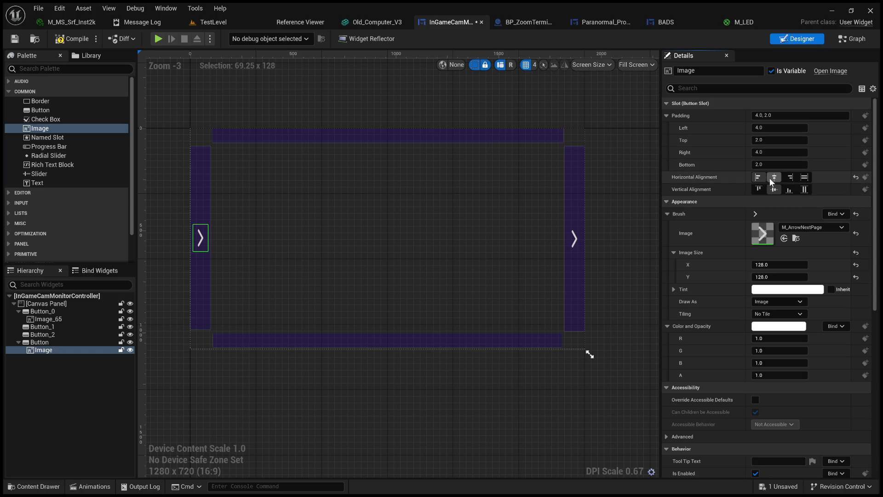
{"action": "left_click", "coordinate": [791, 178]}
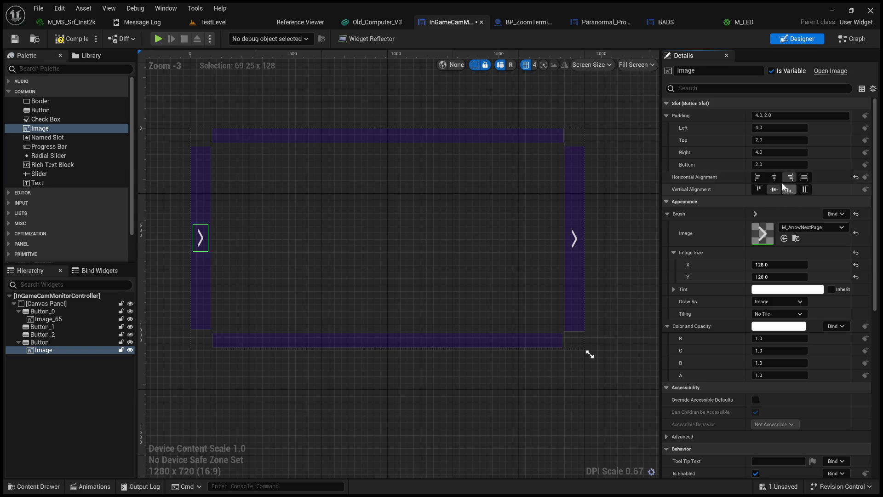
{"action": "left_click", "coordinate": [856, 178]}
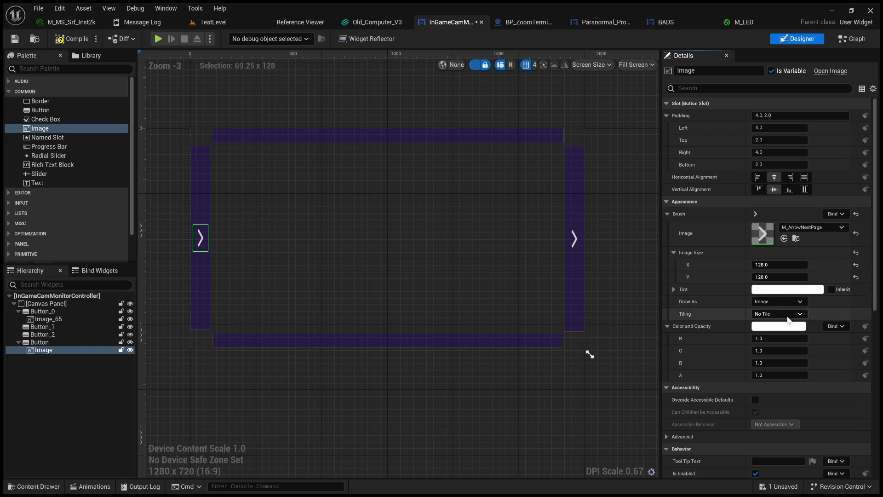
{"action": "left_click_drag", "start_coordinate": [779, 338], "coordinate": [764, 339]}
{"action": "left_click", "coordinate": [857, 339]}
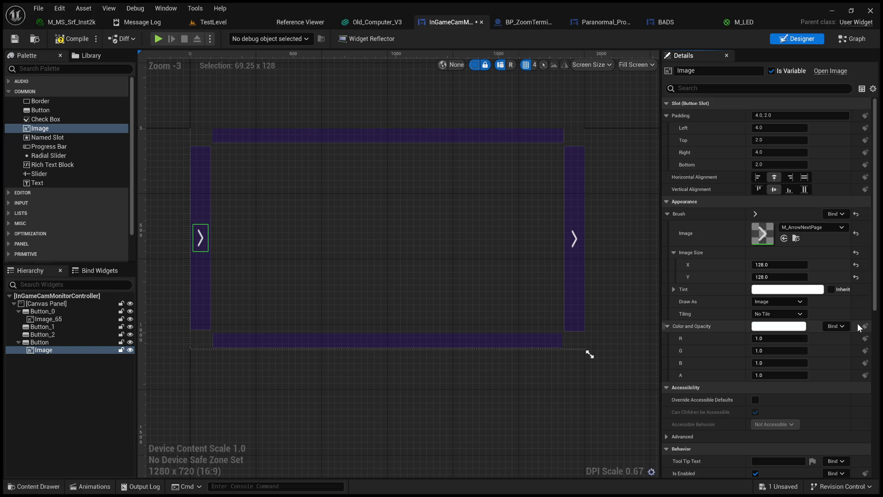
{"action": "left_click", "coordinate": [787, 317]}
{"action": "left_click", "coordinate": [785, 333]}
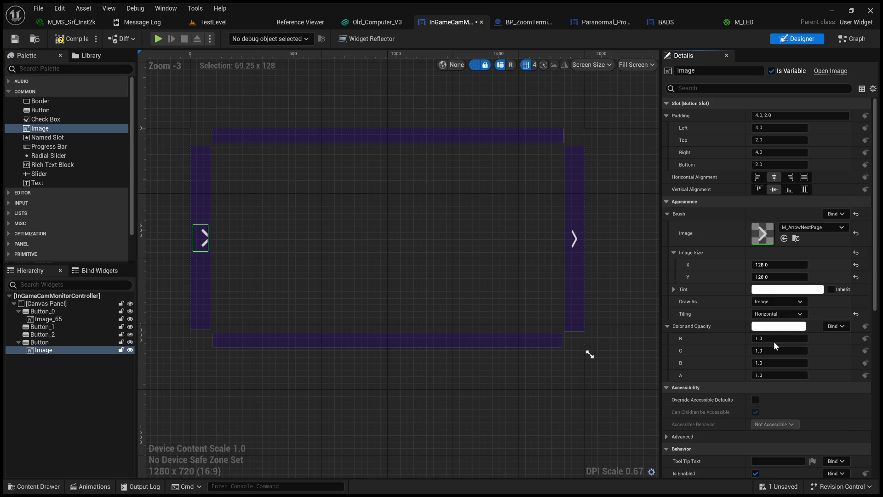
{"action": "left_click", "coordinate": [786, 314]}
{"action": "left_click", "coordinate": [782, 342]}
{"action": "left_click", "coordinate": [784, 314]}
{"action": "left_click", "coordinate": [772, 347]}
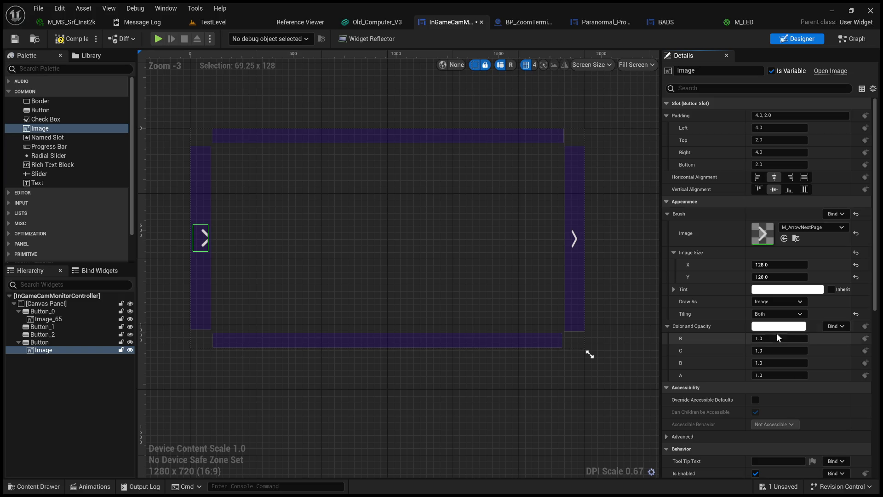
{"action": "left_click", "coordinate": [856, 314]}
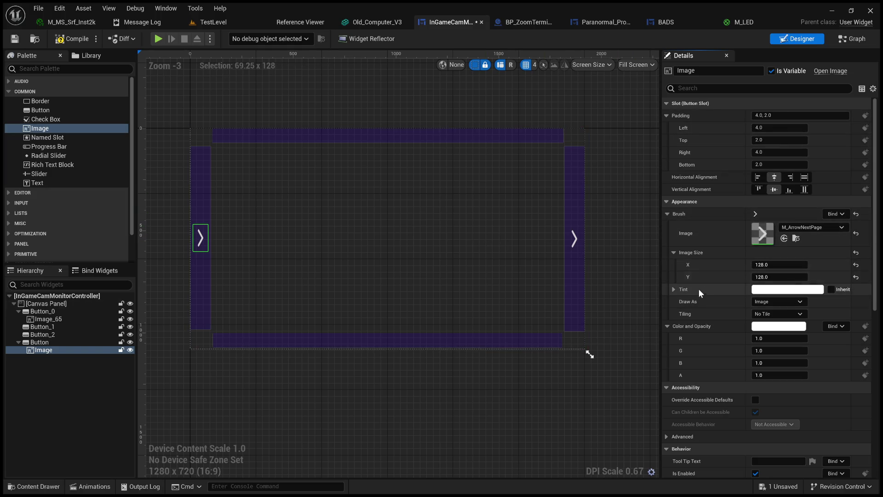
{"action": "left_click", "coordinate": [43, 352]}
{"action": "left_click", "coordinate": [29, 413]}
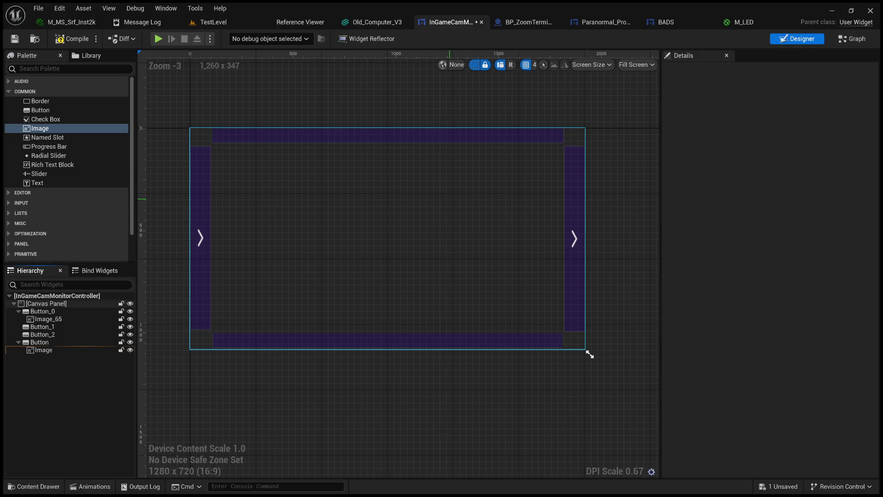
{"action": "left_click", "coordinate": [204, 239]}
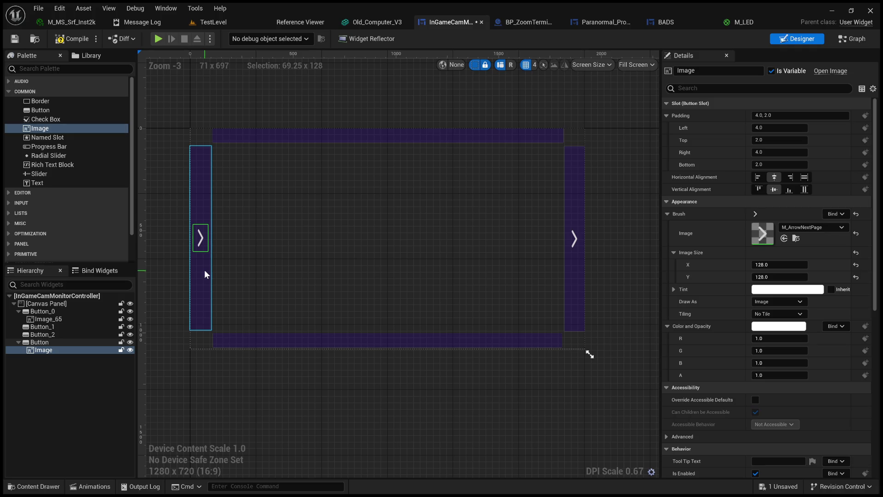
{"action": "left_click", "coordinate": [207, 266]}
{"action": "left_click", "coordinate": [200, 242]}
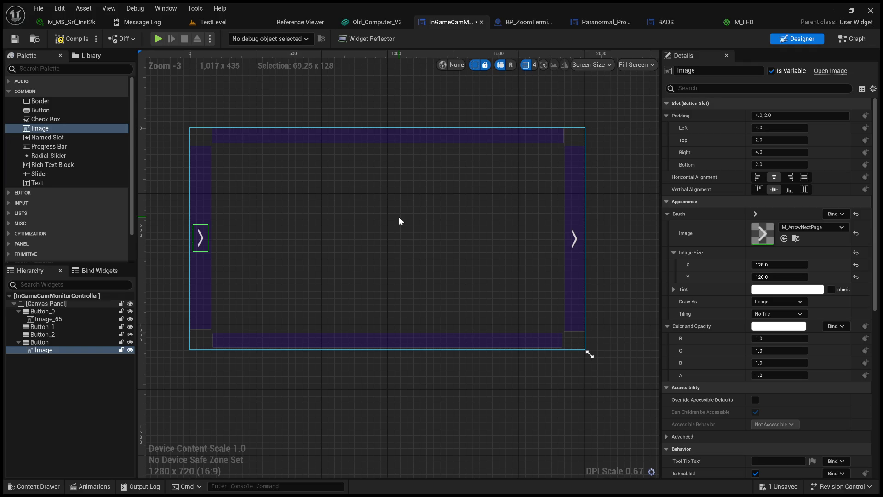
Deselect the widget, switch to TestLevel and drag the splitters to enlarge the level viewport.
{"action": "left_click", "coordinate": [399, 217]}
{"action": "left_click", "coordinate": [214, 22]}
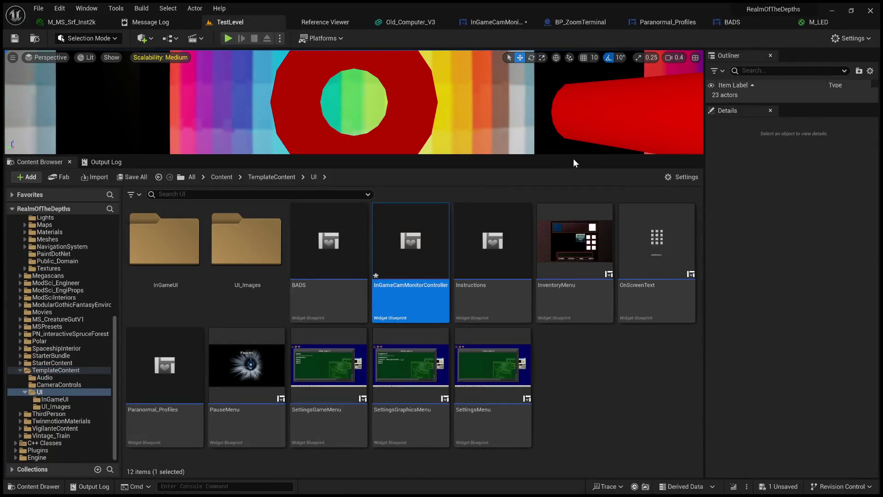
{"action": "mouse_move", "coordinate": [575, 156]}
{"action": "left_mouse_down"}
{"action": "mouse_move", "coordinate": [605, 319]}
{"action": "mouse_move", "coordinate": [653, 305]}
{"action": "left_mouse_up"}
{"action": "left_click_drag", "start_coordinate": [706, 230], "coordinate": [821, 238]}
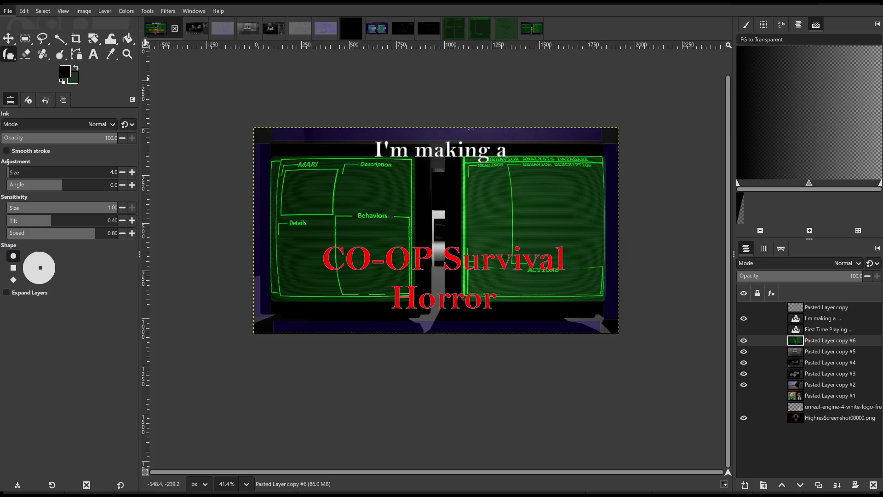
Paste the copied kitchen photo as a new GIMP image, then return to the CO-OP Survival Horror thumbnail.
{"action": "key", "text": "ctrl+shift+v"}
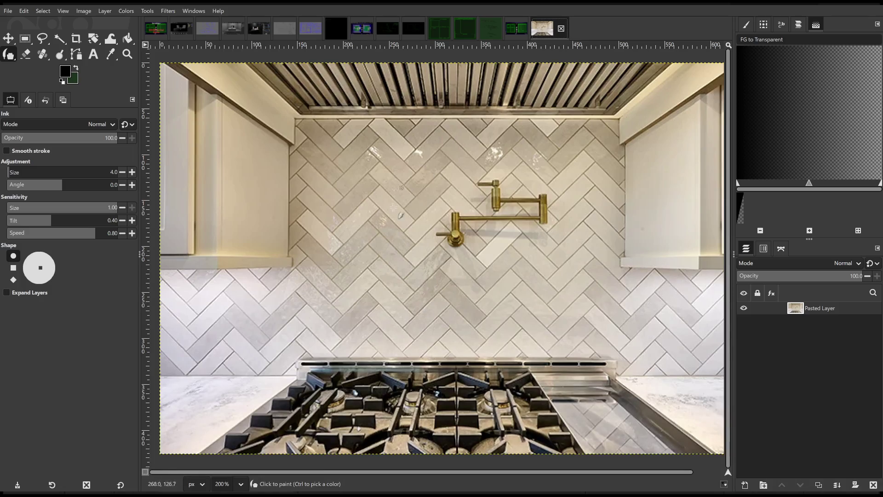
{"action": "left_click", "coordinate": [157, 28]}
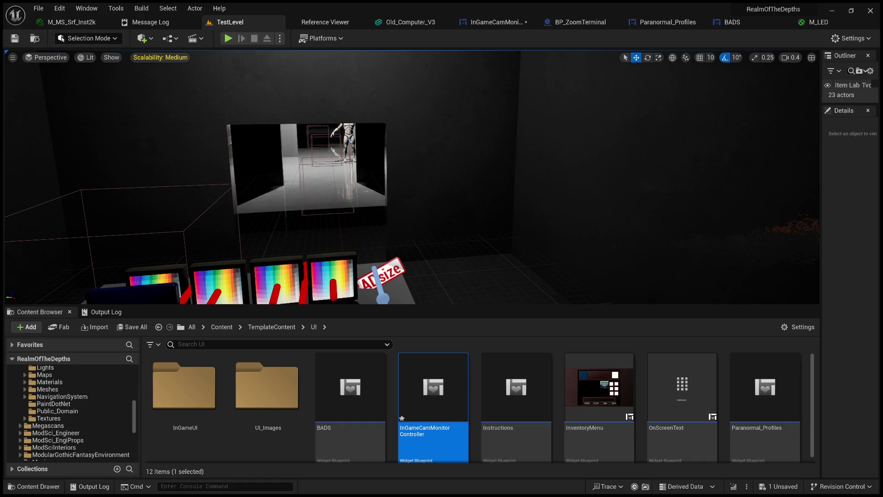
Orbit the level view, then bring up the InGameCamMonitorController widget designer.
{"action": "left_click_drag", "start_coordinate": [545, 219], "coordinate": [461, 220]}
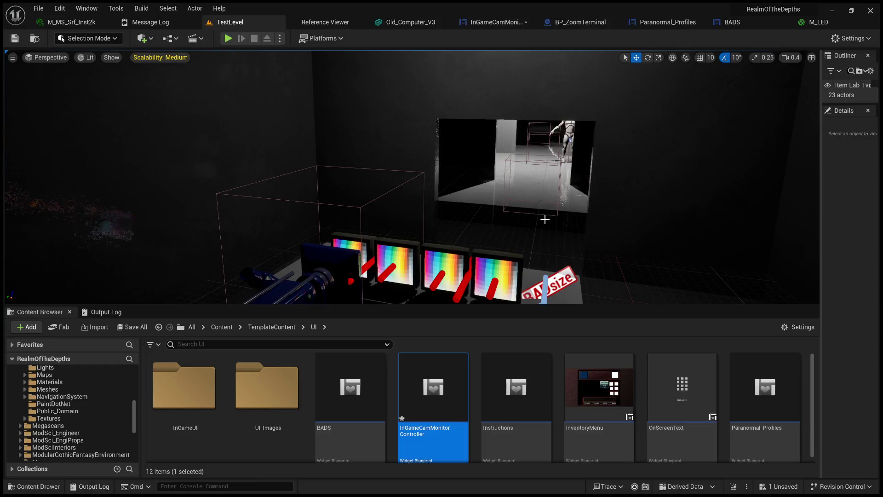
{"action": "left_click", "coordinate": [492, 22]}
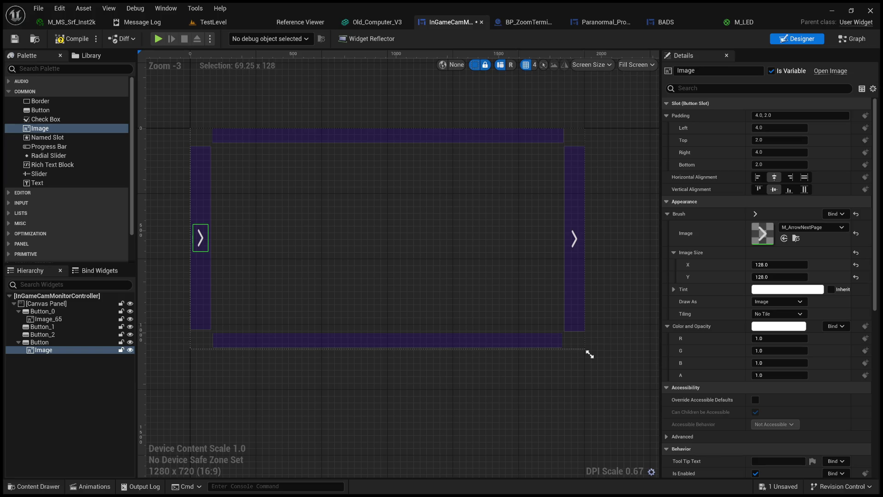
Flip the left arrow image to point left, settling its Render Transform Scale X at -2.
{"action": "scroll", "coordinate": [766, 276], "scroll_direction": "down", "scroll_amount": 5}
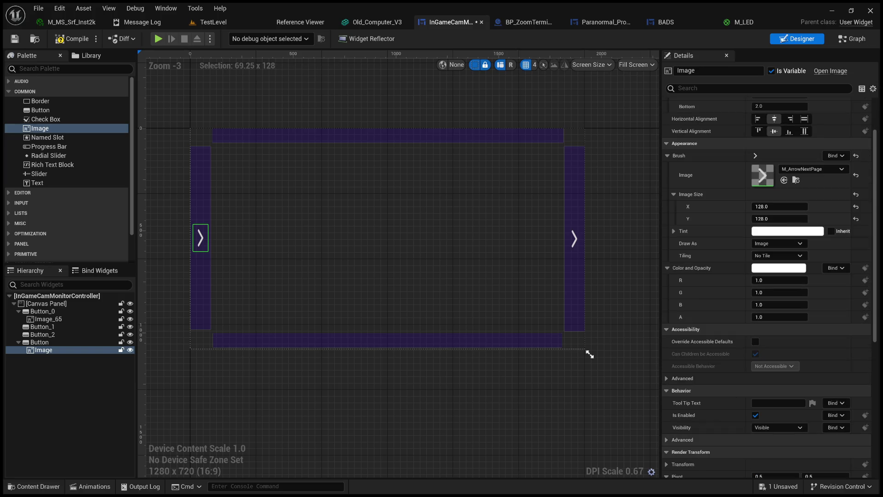
{"action": "left_click", "coordinate": [667, 382]}
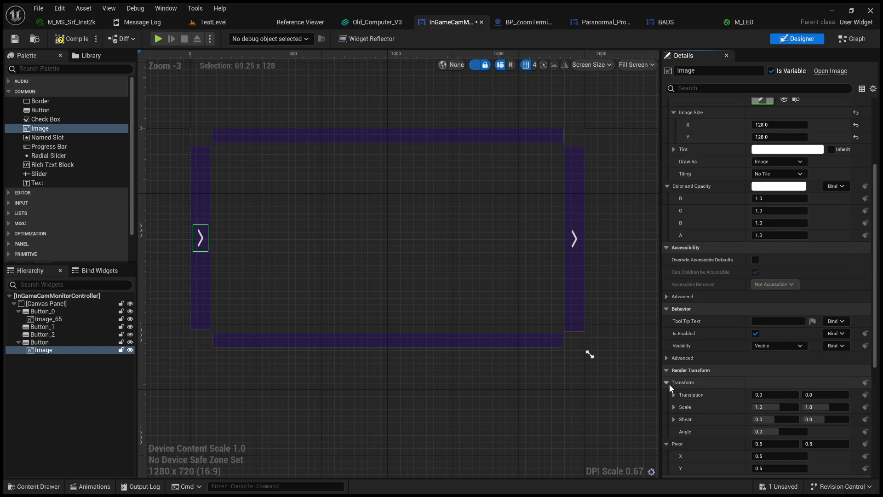
{"action": "scroll", "coordinate": [699, 389], "scroll_direction": "down", "scroll_amount": 1}
{"action": "left_click", "coordinate": [773, 377]}
{"action": "type", "text": "-1.75"}
{"action": "key", "text": "Return"}
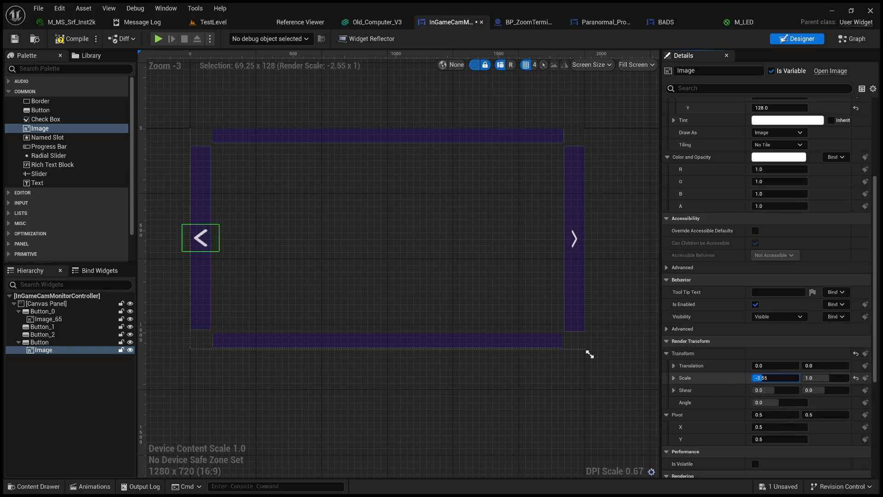
{"action": "type", "text": "-2.5"}
{"action": "key", "text": "Return"}
{"action": "type", "text": "-1.0"}
{"action": "key", "text": "Return"}
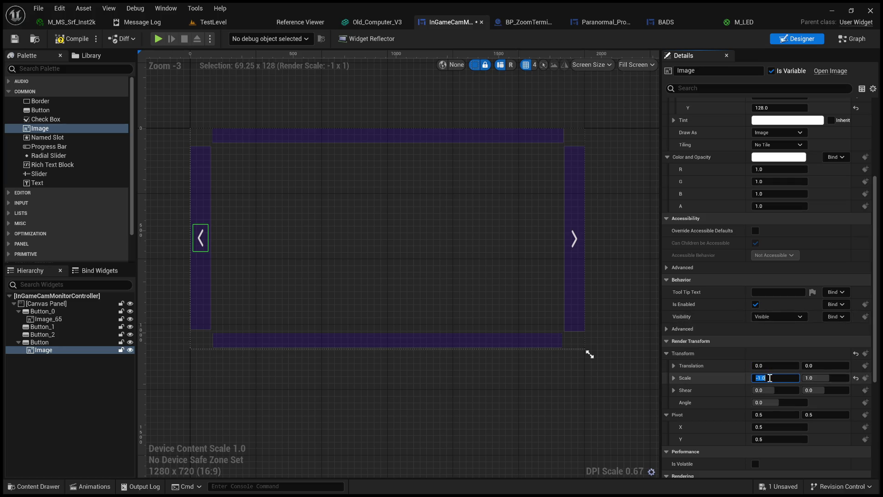
{"action": "type", "text": "-1.85"}
{"action": "key", "text": "Return"}
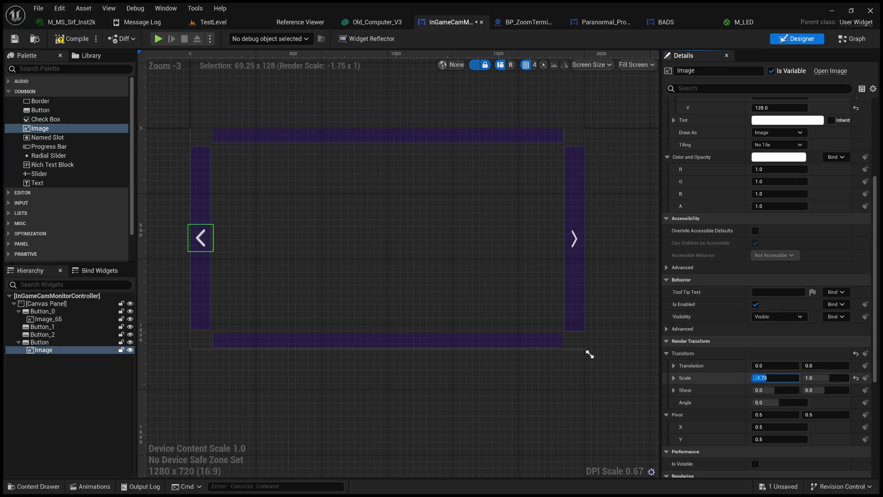
{"action": "type", "text": "-1.9"}
{"action": "key", "text": "Return"}
{"action": "type", "text": "-2"}
{"action": "key", "text": "Return"}
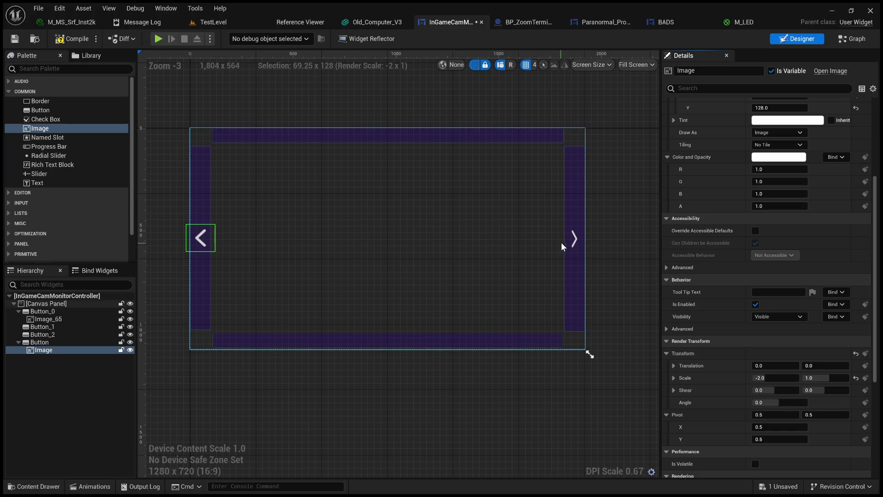
Widen the right arrow Image_65 with a Scale X of 2.
{"action": "left_click", "coordinate": [573, 240]}
{"action": "left_click", "coordinate": [776, 376]}
{"action": "type", "text": "2"}
{"action": "key", "text": "Return"}
Paste a copy of the flipped left arrow image into Button_2 on the top bar.
{"action": "left_click", "coordinate": [360, 278]}
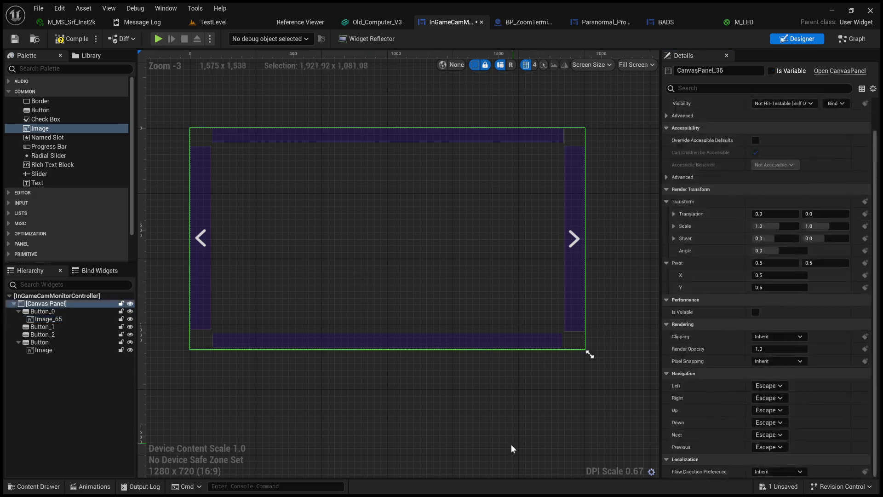
{"action": "left_click", "coordinate": [506, 447]}
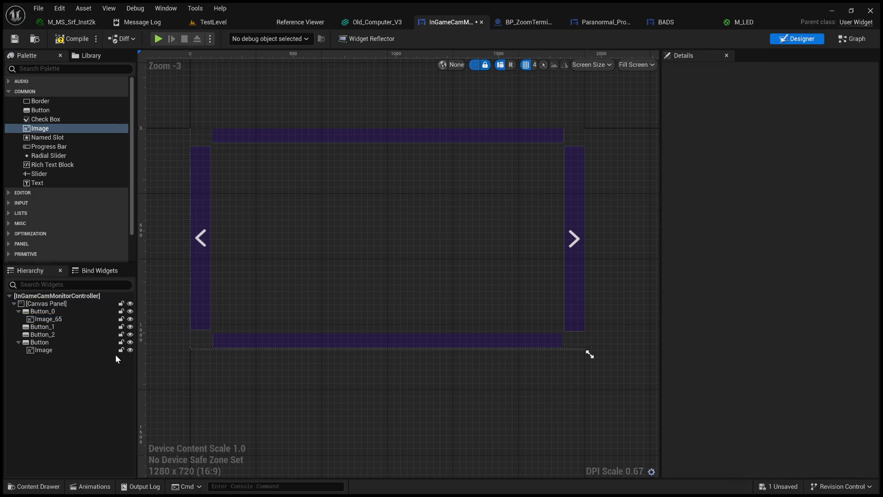
{"action": "left_click", "coordinate": [69, 348]}
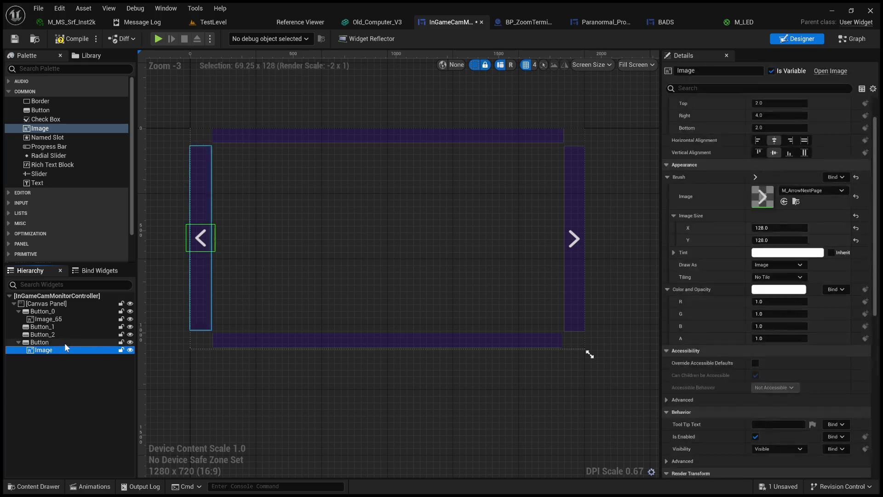
{"action": "left_click", "coordinate": [66, 332]}
{"action": "key", "text": "ctrl+v"}
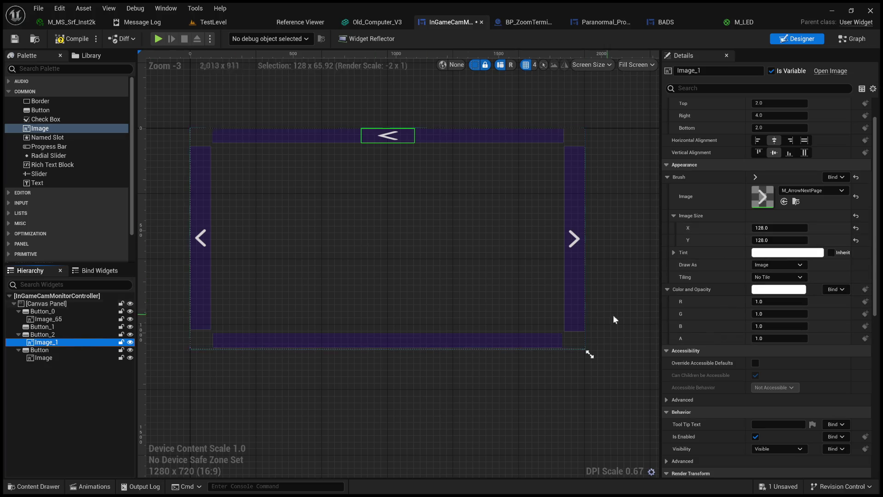
Reset the pasted arrow's Scale X to 1 so it is no longer flipped.
{"action": "scroll", "coordinate": [679, 412], "scroll_direction": "down", "scroll_amount": 1}
{"action": "scroll", "coordinate": [679, 413], "scroll_direction": "down", "scroll_amount": 5}
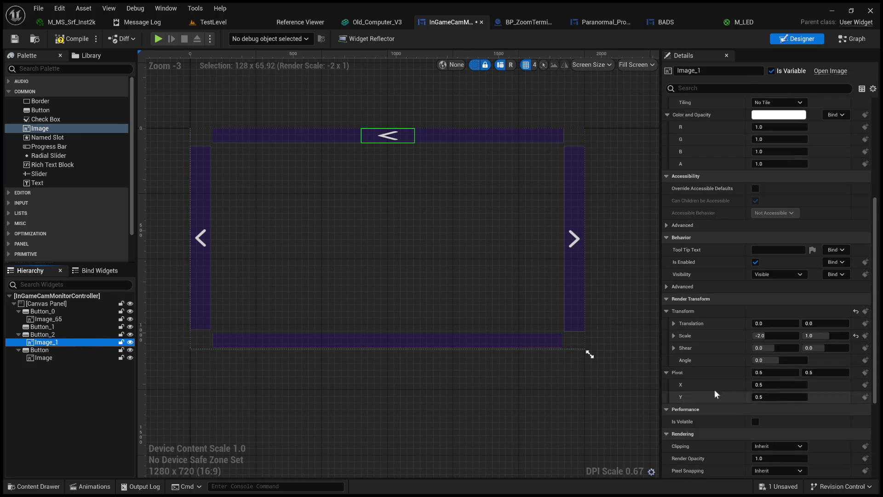
{"action": "left_click", "coordinate": [780, 336]}
{"action": "type", "text": "1"}
{"action": "key", "text": "Return"}
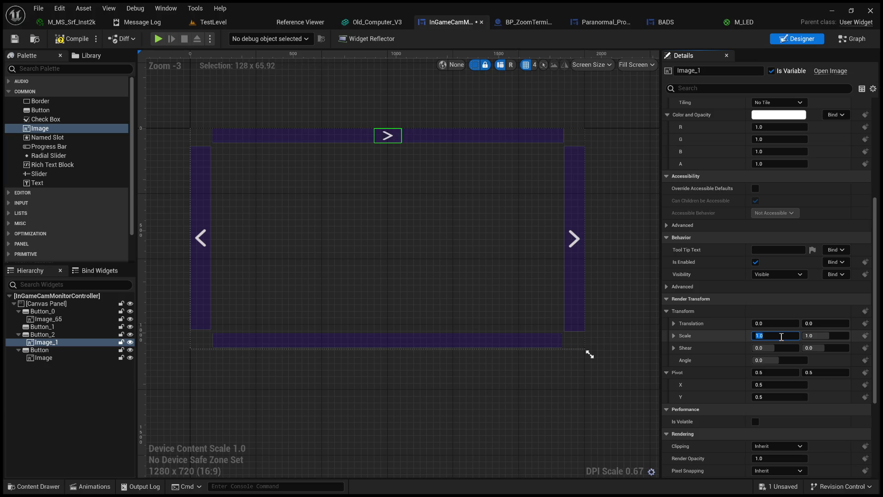
Rotate the top-bar arrow to a render angle of -90 so it points up.
{"action": "left_click", "coordinate": [766, 360]}
{"action": "type", "text": "-32"}
{"action": "key", "text": "Return"}
{"action": "left_click_drag", "start_coordinate": [764, 360], "coordinate": [729, 360]}
{"action": "left_click", "coordinate": [770, 360]}
{"action": "left_click", "coordinate": [771, 358]}
{"action": "key", "text": "BackSpace"}
{"action": "key", "text": "BackSpace"}
{"action": "key", "text": "BackSpace"}
{"action": "type", "text": "90"}
{"action": "key", "text": "Return"}
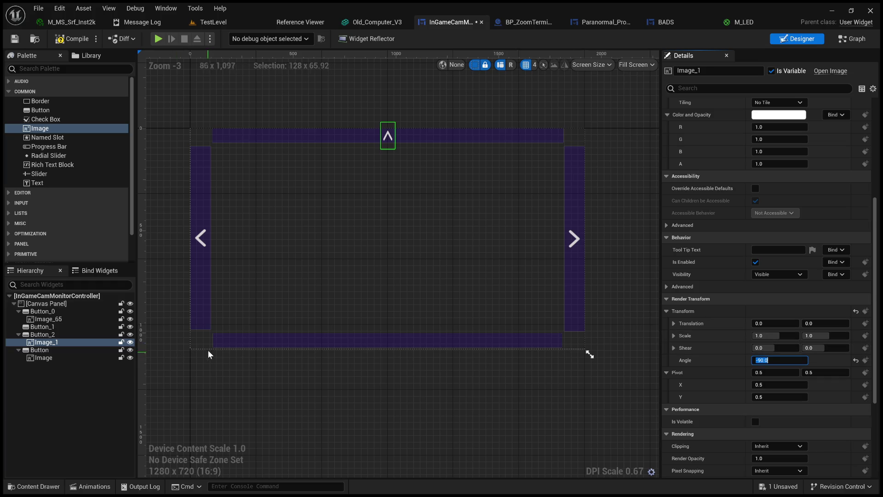
{"action": "left_click", "coordinate": [295, 260]}
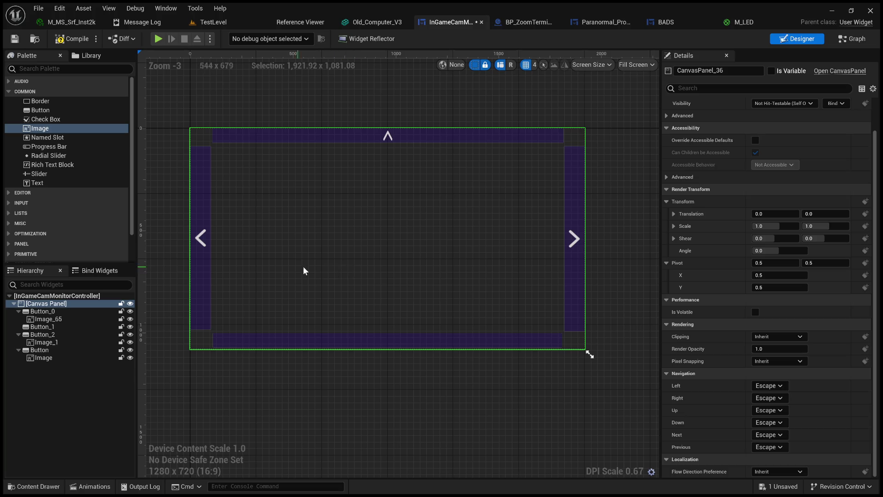
Set the top up-arrow image's render scale to X 1.0 and Y 2.0.
{"action": "left_click", "coordinate": [393, 137]}
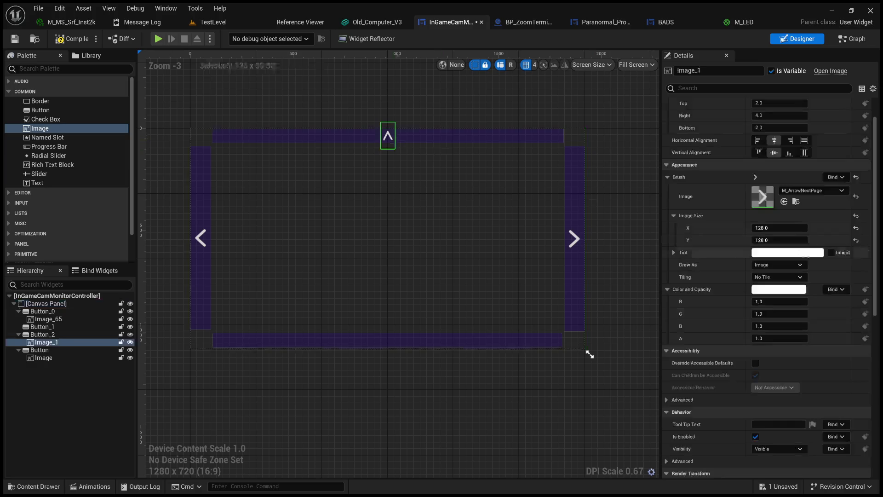
{"action": "scroll", "coordinate": [689, 340], "scroll_direction": "down", "scroll_amount": 5}
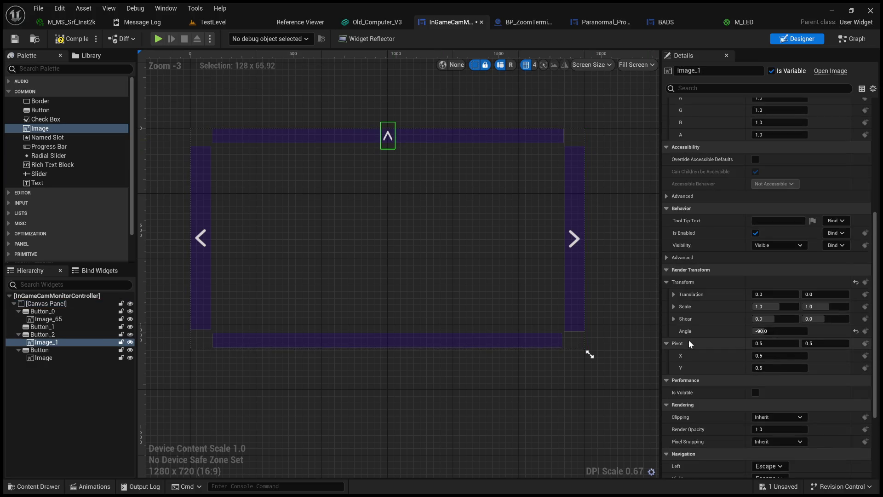
{"action": "scroll", "coordinate": [689, 343], "scroll_direction": "down", "scroll_amount": 1}
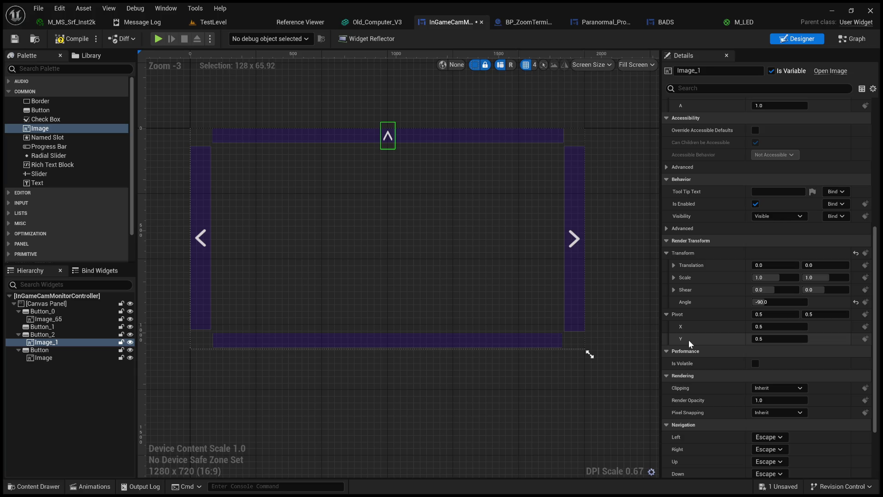
{"action": "scroll", "coordinate": [690, 342], "scroll_direction": "down", "scroll_amount": 3}
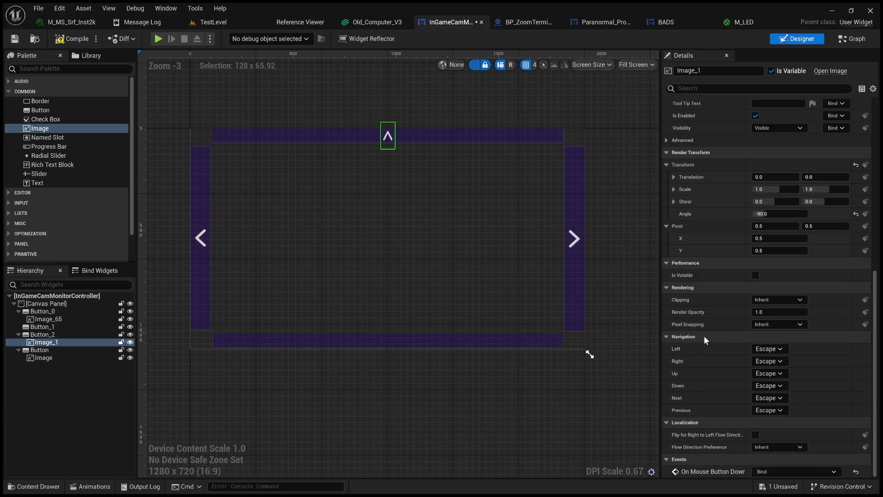
{"action": "scroll", "coordinate": [718, 331], "scroll_direction": "up", "scroll_amount": 4}
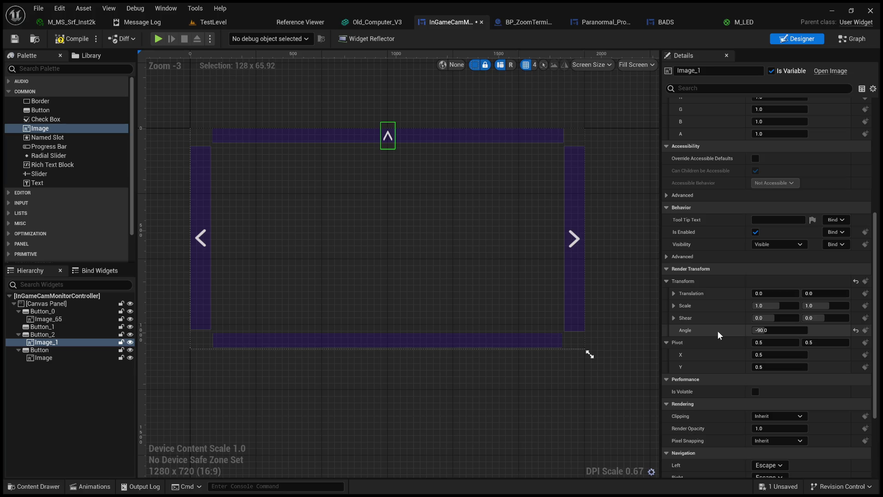
{"action": "scroll", "coordinate": [705, 327], "scroll_direction": "down", "scroll_amount": 4}
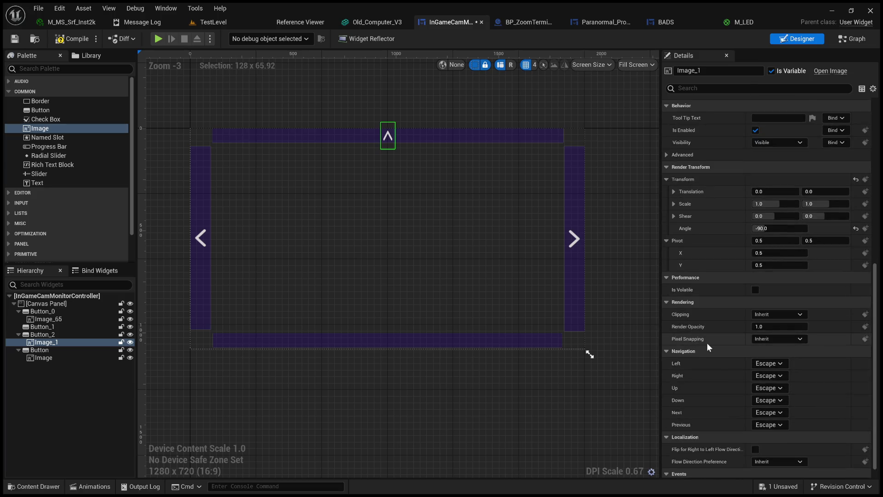
{"action": "scroll", "coordinate": [713, 332], "scroll_direction": "up", "scroll_amount": 1}
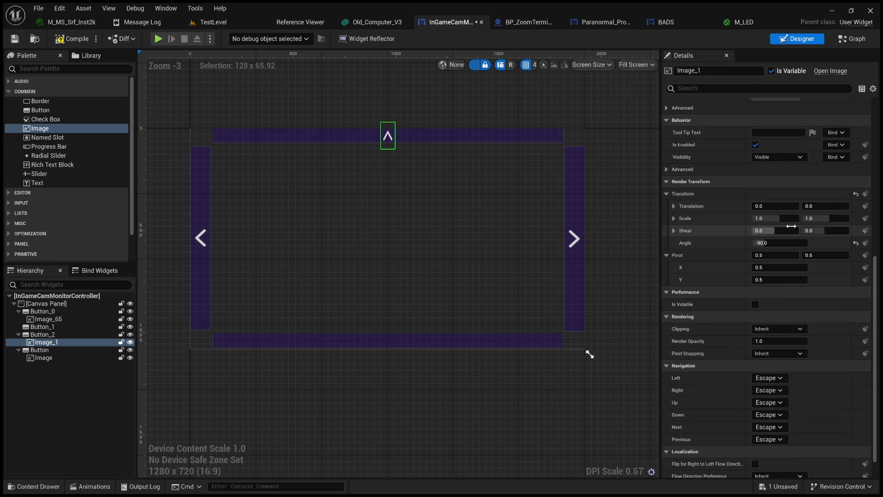
{"action": "mouse_move", "coordinate": [791, 218]}
{"action": "left_mouse_down"}
{"action": "mouse_move", "coordinate": [809, 218]}
{"action": "mouse_move", "coordinate": [771, 219]}
{"action": "mouse_move", "coordinate": [835, 218]}
{"action": "mouse_move", "coordinate": [809, 219]}
{"action": "left_mouse_up"}
{"action": "left_click", "coordinate": [809, 219]}
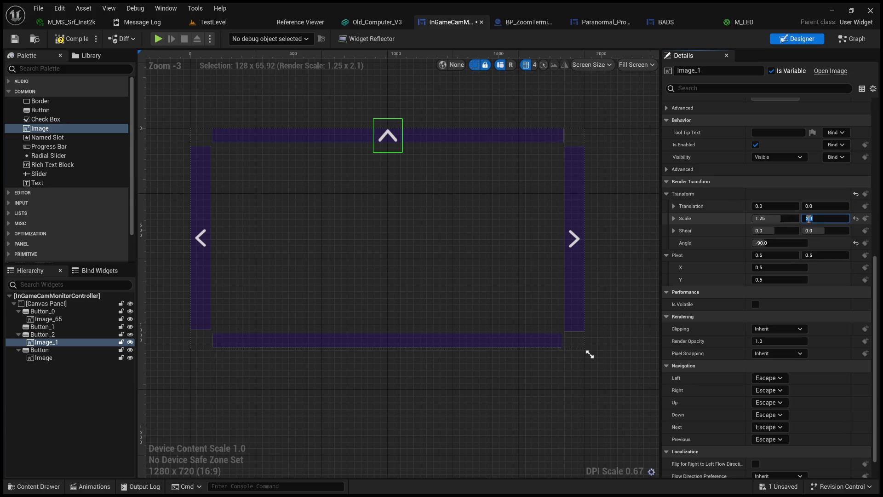
{"action": "type", "text": "2"}
{"action": "key", "text": "Return"}
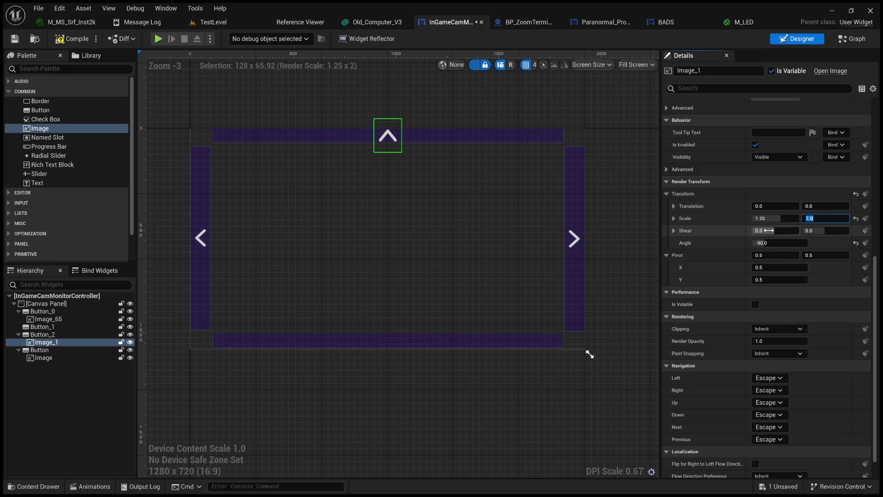
{"action": "left_click", "coordinate": [767, 219]}
{"action": "type", "text": "1"}
{"action": "key", "text": "Return"}
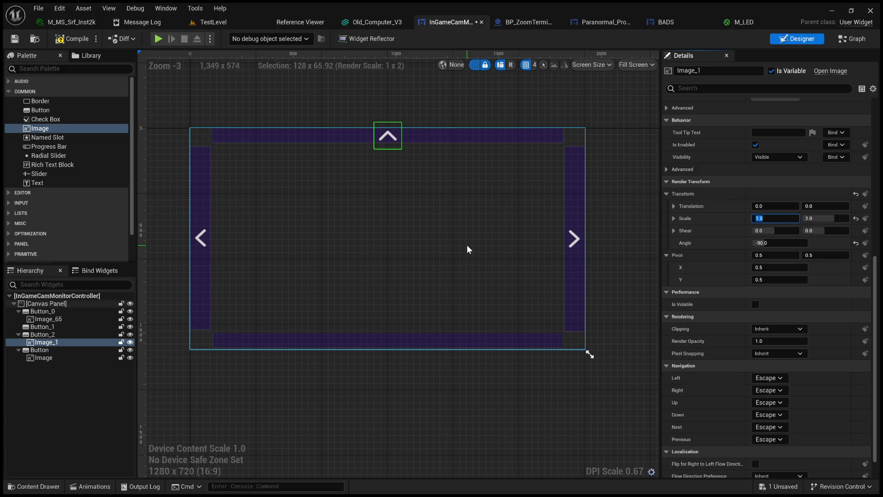
Reselect the up-arrow image, then select the bottom bar's Button_1.
{"action": "left_click", "coordinate": [499, 127]}
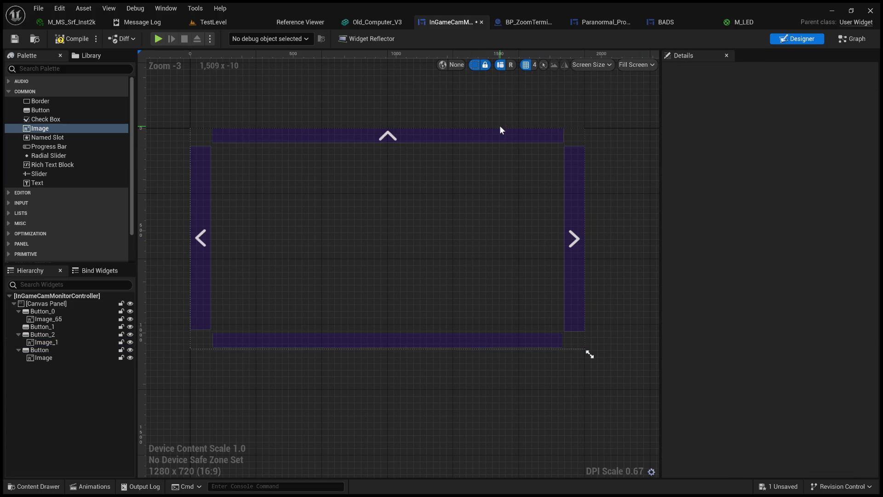
{"action": "left_click", "coordinate": [385, 137]}
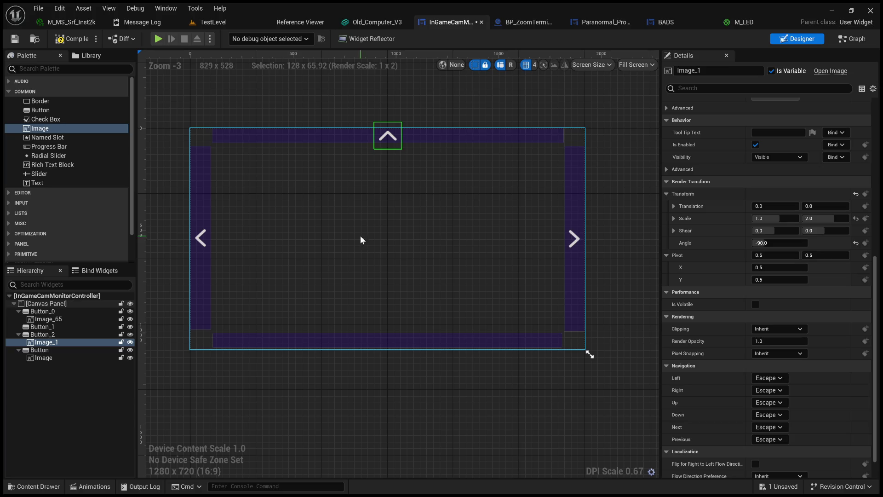
{"action": "left_click", "coordinate": [57, 327]}
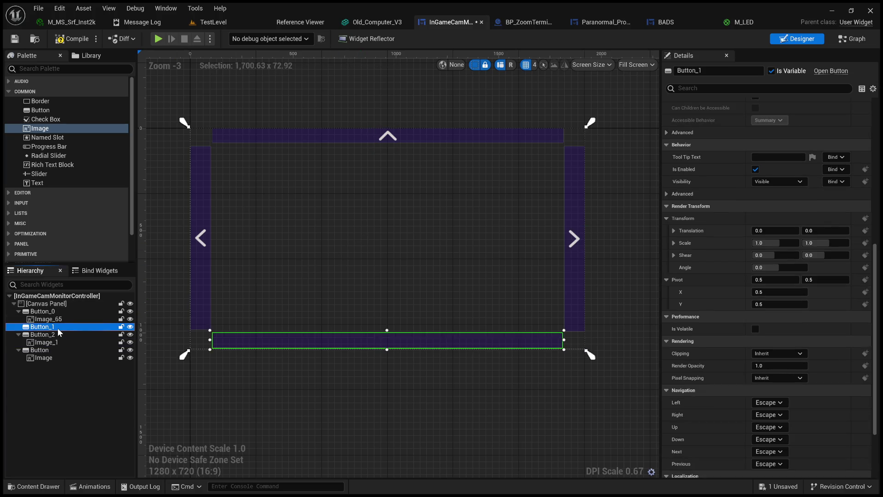
Paste the arrow into bottom-bar Button_1 as Image_2 and rotate it to 90 degrees to point down.
{"action": "key", "text": "ctrl+v"}
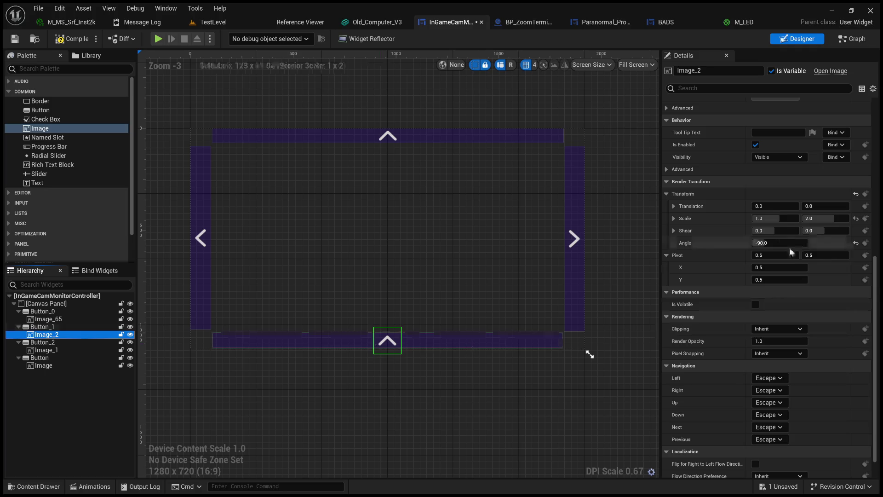
{"action": "left_click", "coordinate": [781, 242]}
{"action": "key", "text": "Home"}
{"action": "key", "text": "Return"}
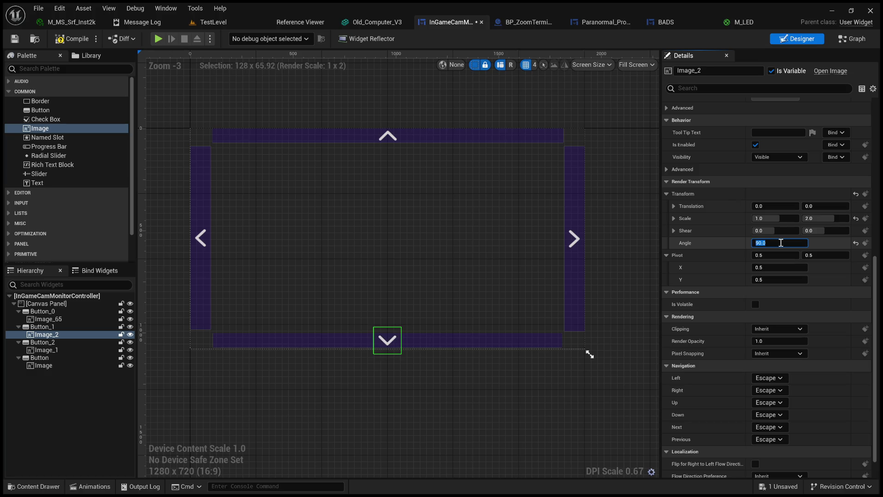
{"action": "left_click", "coordinate": [396, 244]}
{"action": "left_click", "coordinate": [393, 430]}
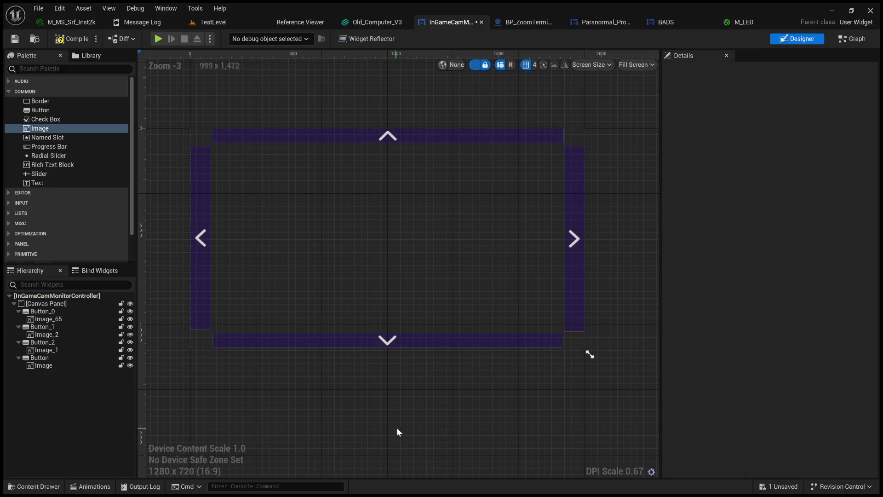
{"action": "left_click", "coordinate": [278, 135]}
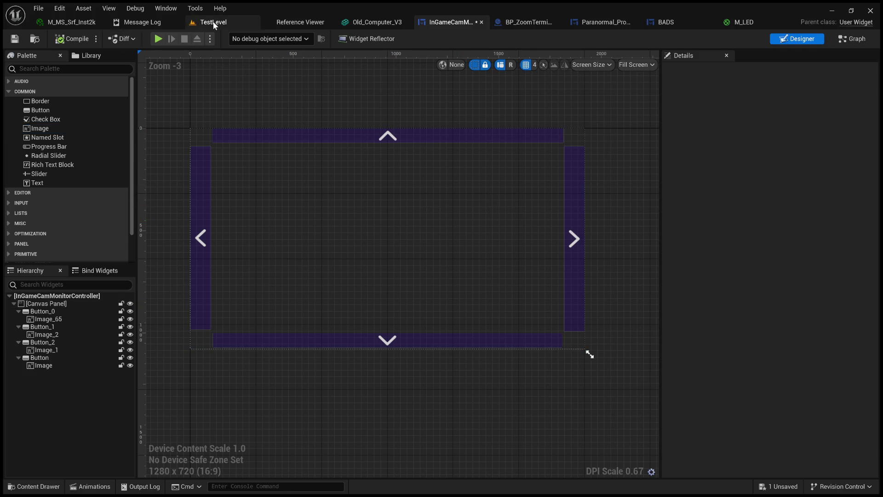
Switch to TestLevel, enlarge the viewport, and play the level full-screen to view the arrowed monitor.
{"action": "left_click", "coordinate": [225, 24]}
{"action": "mouse_move", "coordinate": [475, 180]}
{"action": "left_mouse_down"}
{"action": "mouse_move", "coordinate": [561, 181]}
{"action": "mouse_move", "coordinate": [460, 184]}
{"action": "mouse_move", "coordinate": [471, 177]}
{"action": "left_mouse_up"}
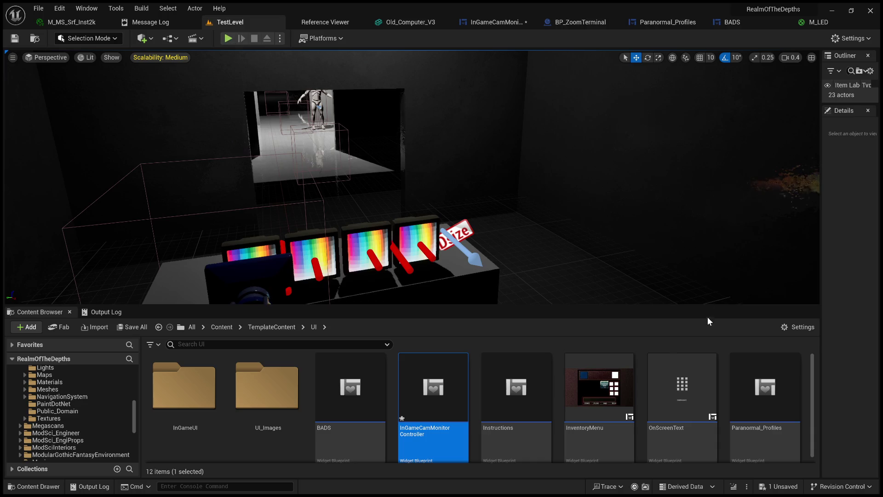
{"action": "left_click_drag", "start_coordinate": [715, 305], "coordinate": [737, 363]}
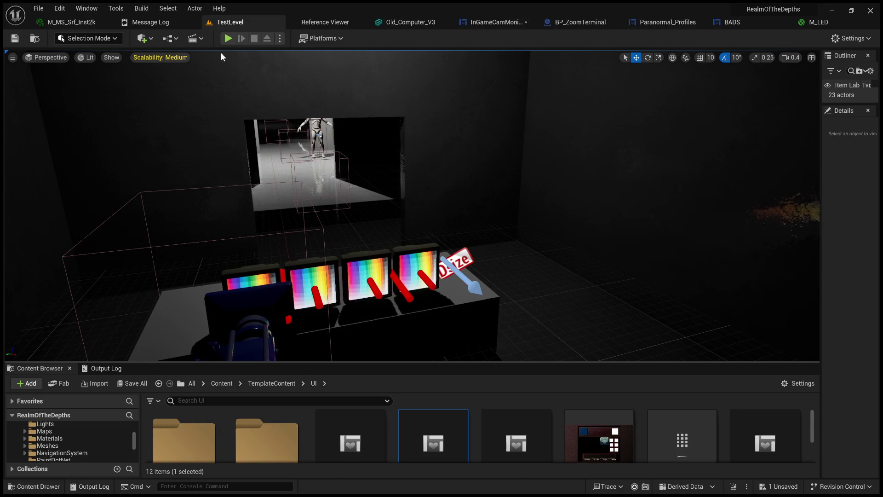
{"action": "left_click", "coordinate": [229, 39]}
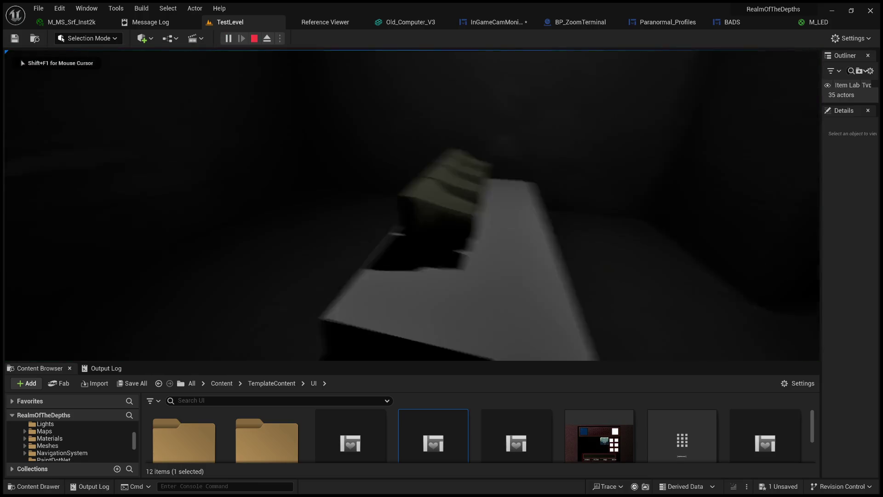
{"action": "key", "text": "F11"}
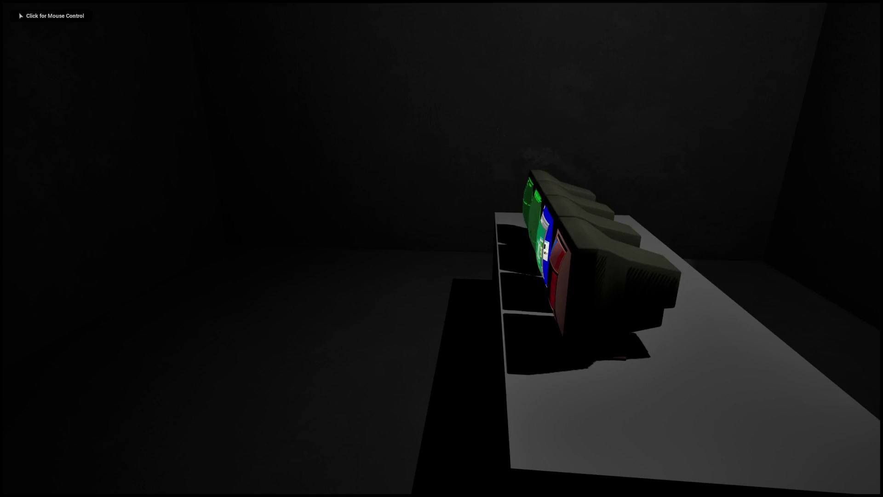
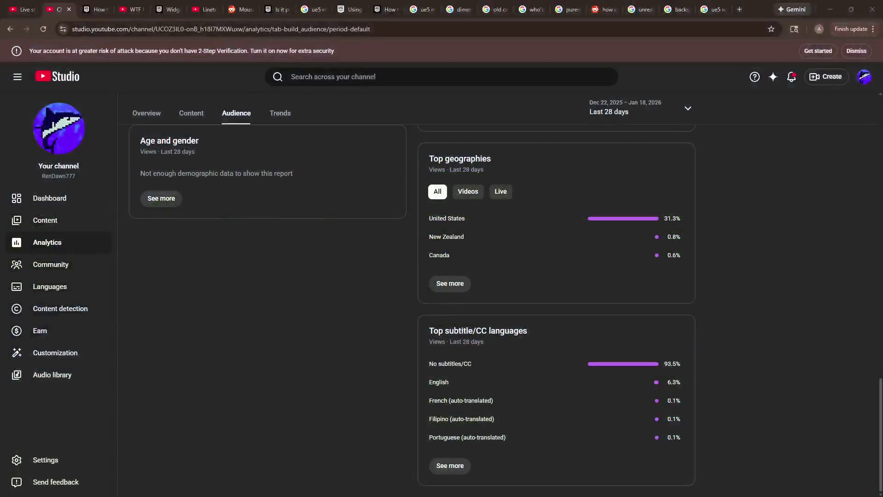
Read viewer levels across the weekly heatmap, finding Friday 9:00 AM as the peak hour.
{"action": "scroll", "coordinate": [411, 308], "scroll_direction": "up", "scroll_amount": 9}
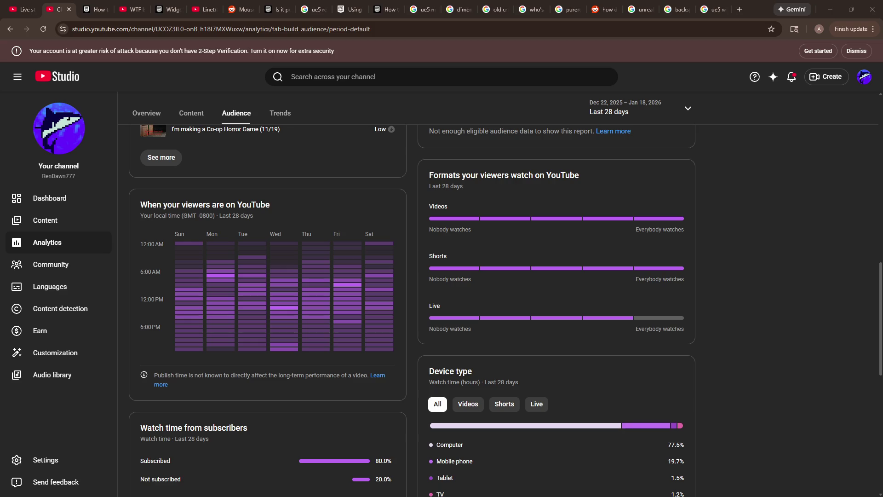
{"action": "mouse_move", "coordinate": [284, 345]}
{"action": "mouse_move", "coordinate": [220, 349]}
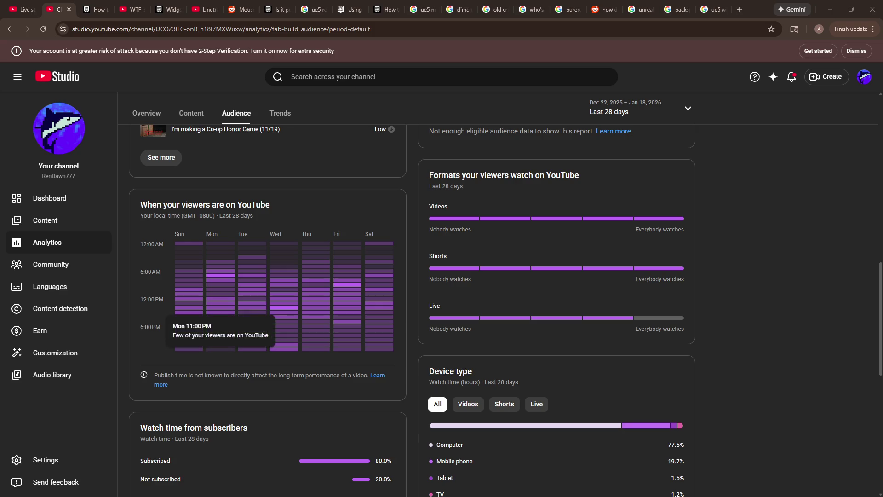
{"action": "mouse_move", "coordinate": [220, 331]}
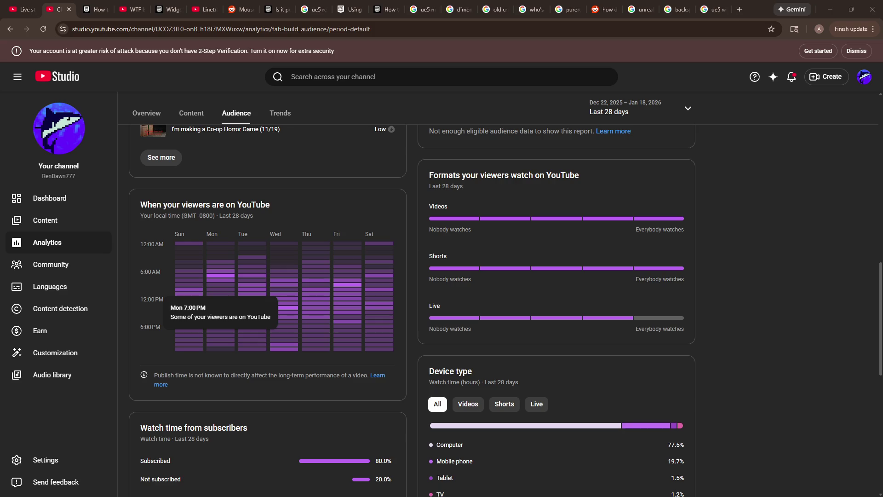
{"action": "mouse_move", "coordinate": [284, 307]}
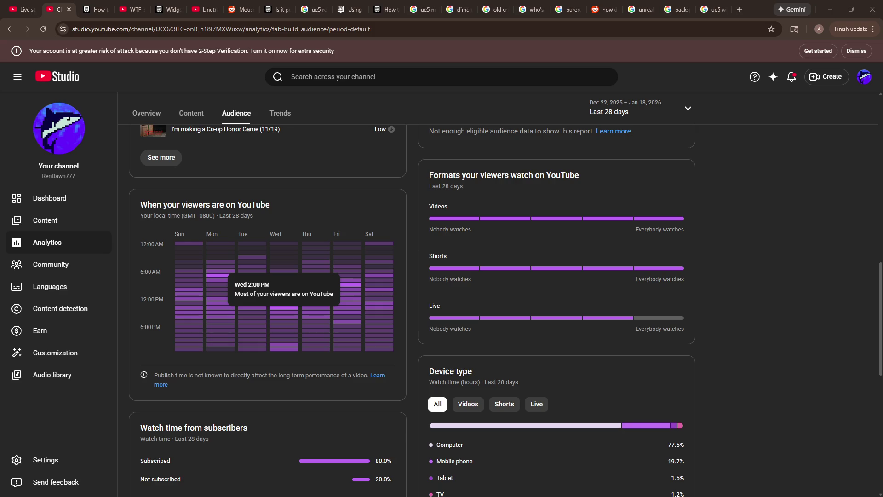
{"action": "mouse_move", "coordinate": [347, 285]}
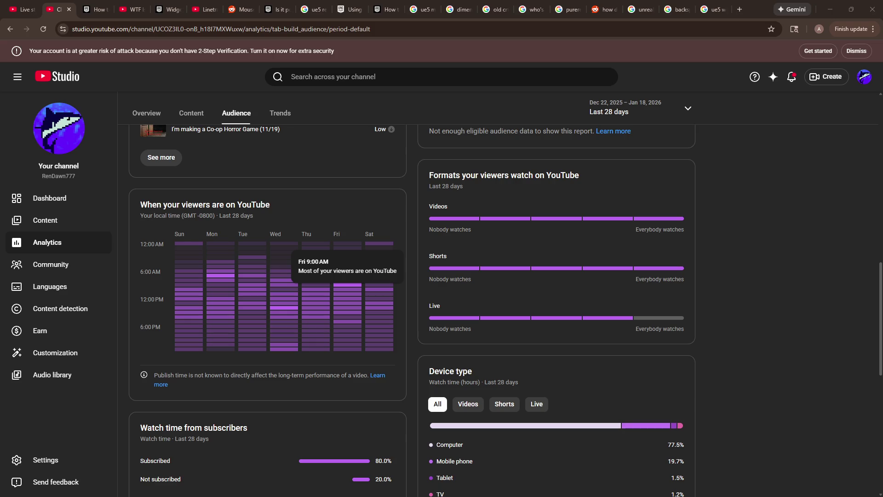
Open 'Five Nights at Freddy's 2 Intro/Opening Cinematic', top with new viewers at 1.3K, in a new tab.
{"action": "scroll", "coordinate": [347, 284], "scroll_direction": "up", "scroll_amount": 7}
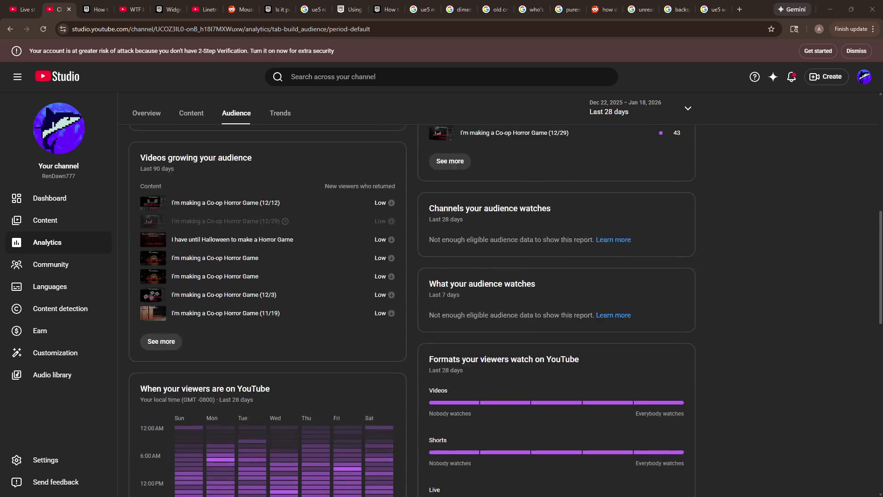
{"action": "scroll", "coordinate": [412, 310], "scroll_direction": "up", "scroll_amount": 3}
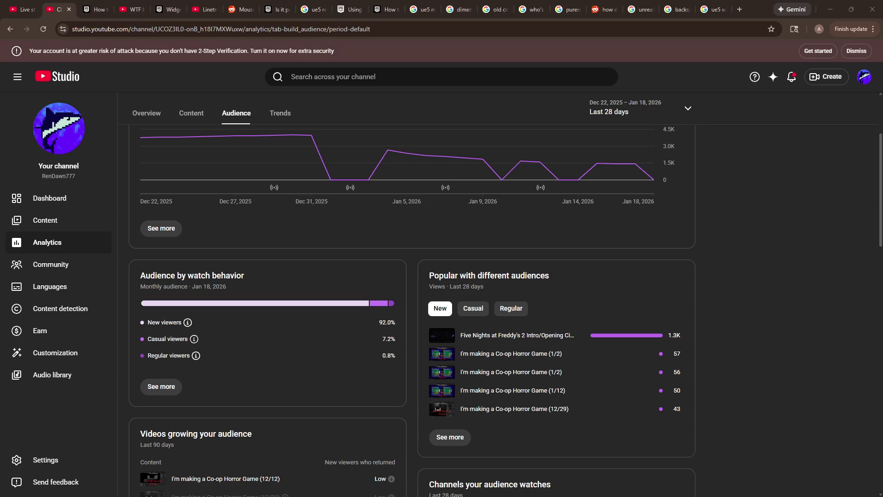
{"action": "mouse_move", "coordinate": [684, 335]}
{"action": "left_mouse_down"}
{"action": "mouse_move", "coordinate": [570, 342]}
{"action": "mouse_move", "coordinate": [587, 348]}
{"action": "left_mouse_up"}
{"action": "left_click", "coordinate": [767, 325]}
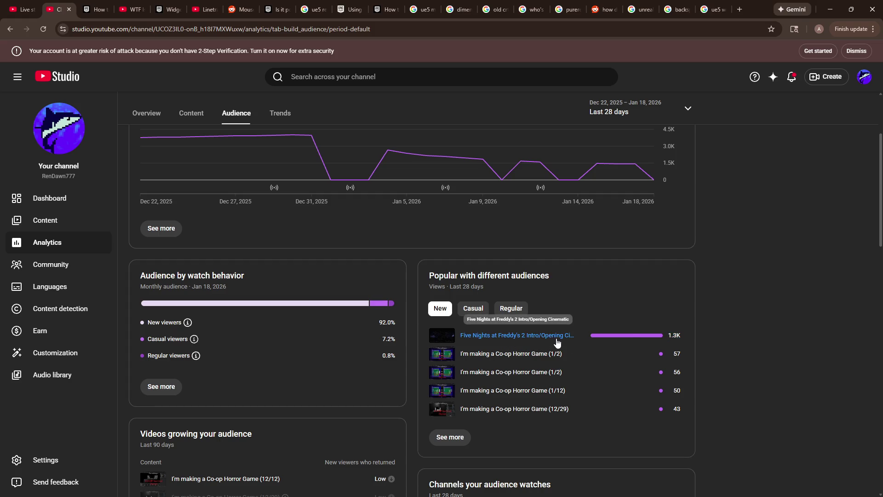
{"action": "middle_click", "coordinate": [573, 343]}
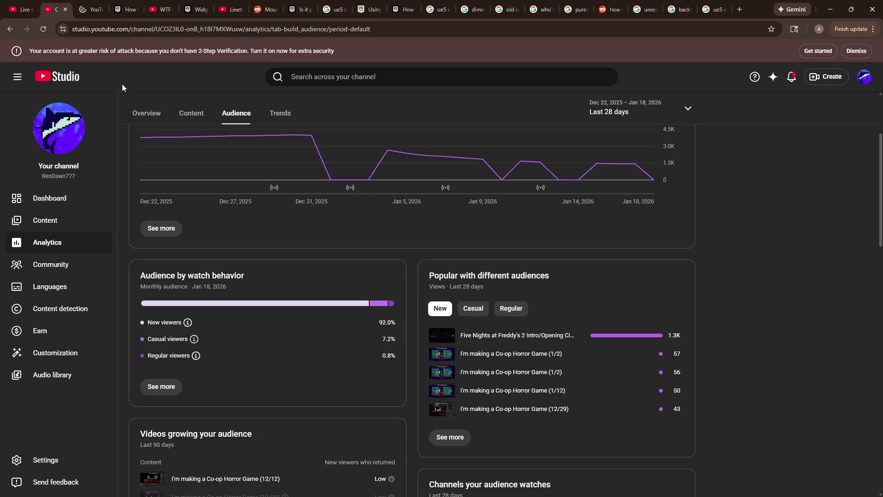
Switch to the cinematic's analytics tab and go to its YouTube watch page.
{"action": "left_click", "coordinate": [87, 7]}
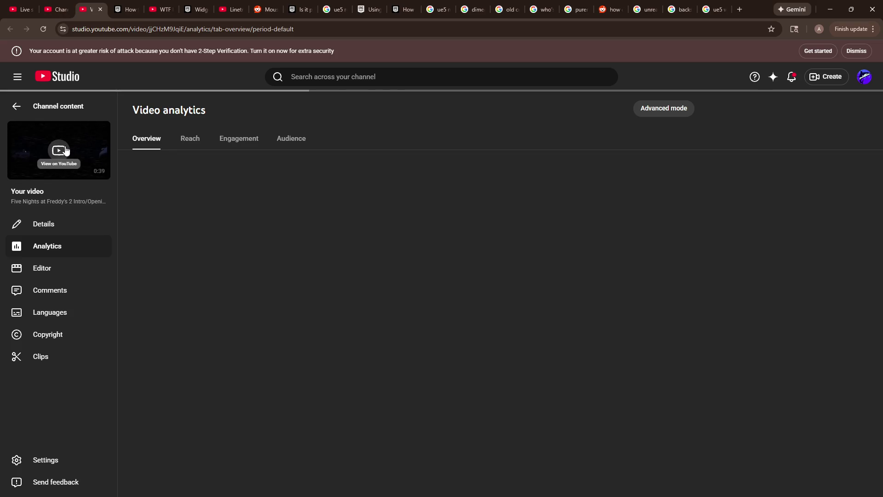
{"action": "left_click", "coordinate": [102, 158]}
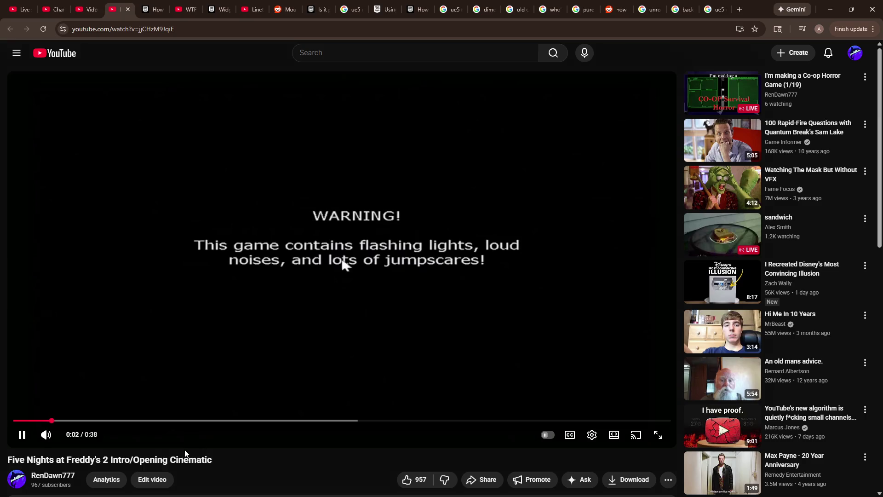
Mute the intro video, then bring its volume back up and lower it slightly.
{"action": "scroll", "coordinate": [189, 454], "scroll_direction": "down", "scroll_amount": 2}
{"action": "scroll", "coordinate": [282, 426], "scroll_direction": "up", "scroll_amount": 2}
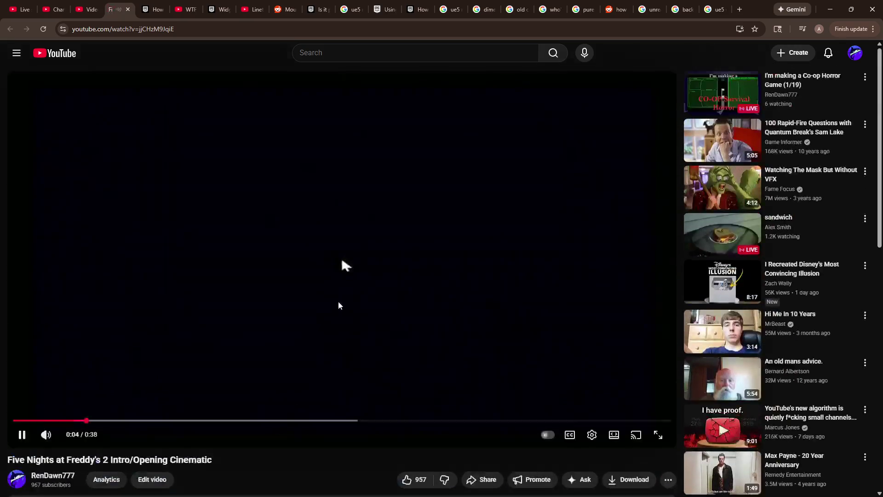
{"action": "left_click", "coordinate": [46, 441]}
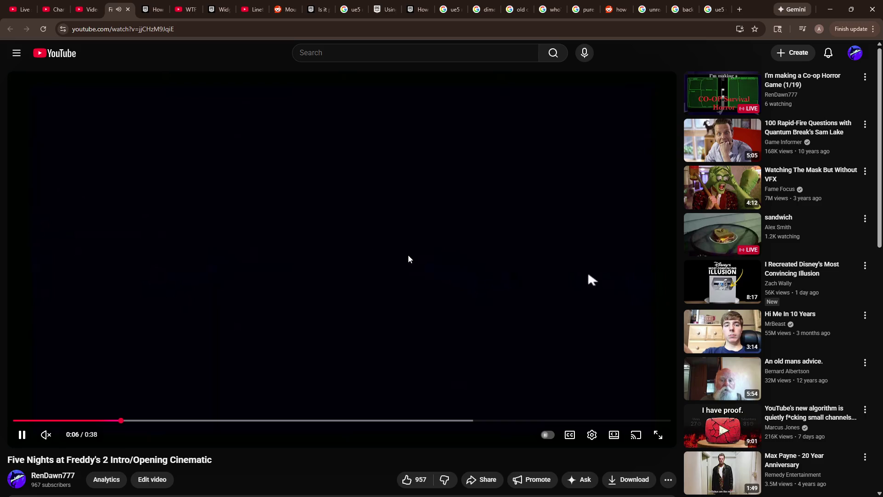
{"action": "mouse_move", "coordinate": [69, 438]}
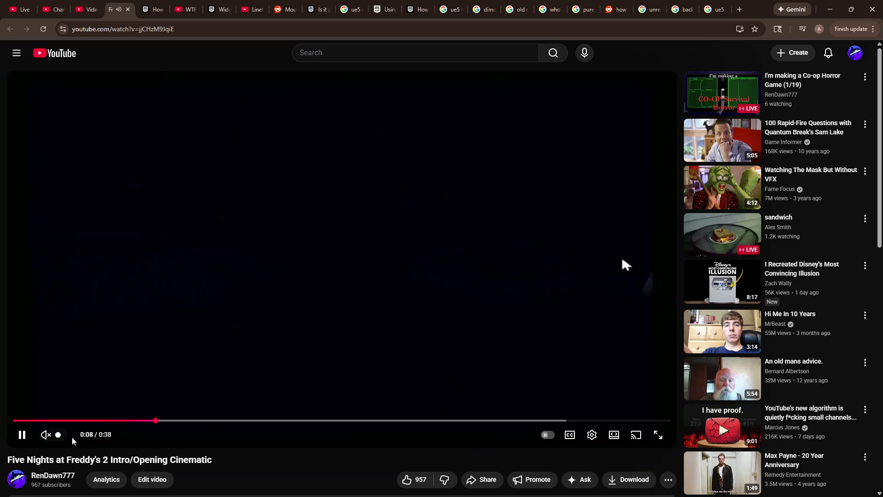
{"action": "left_click_drag", "start_coordinate": [68, 438], "coordinate": [74, 438]}
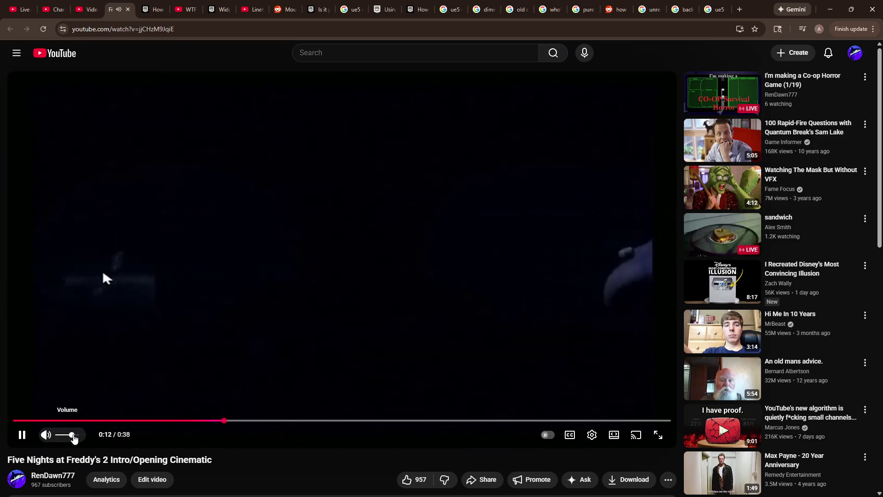
{"action": "left_click_drag", "start_coordinate": [73, 438], "coordinate": [65, 438]}
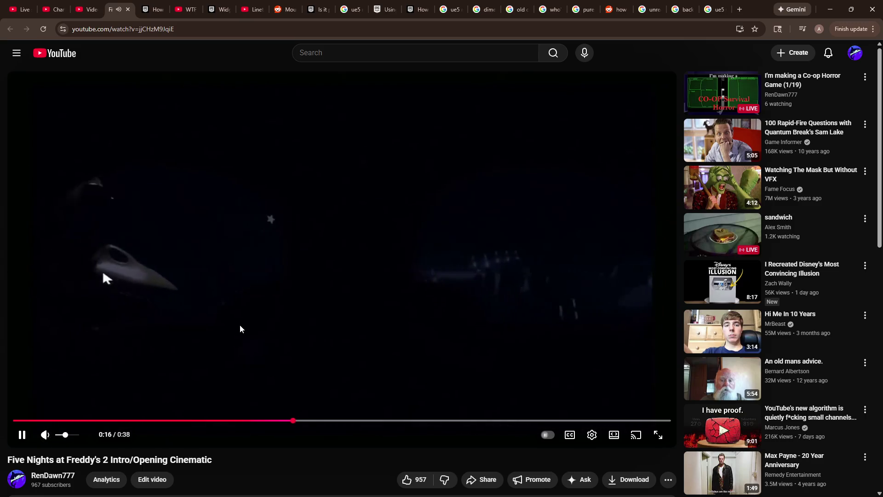
Pause the video at 0:17 and return to the Studio audience analytics tab.
{"action": "left_click", "coordinate": [245, 330]}
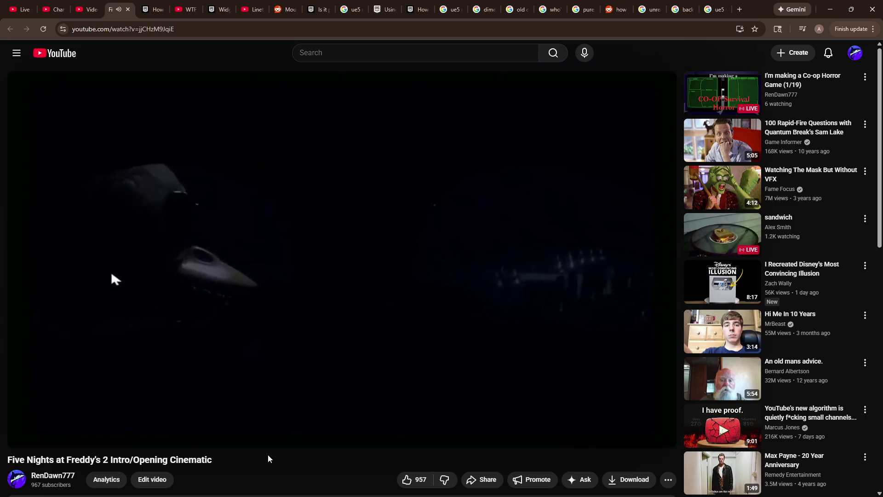
{"action": "scroll", "coordinate": [270, 456], "scroll_direction": "down", "scroll_amount": 1}
{"action": "mouse_move", "coordinate": [95, 458]}
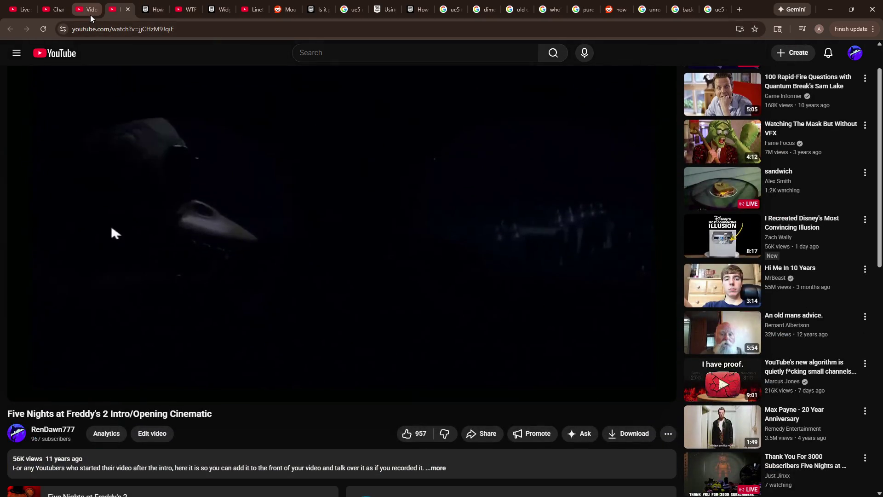
{"action": "left_click", "coordinate": [53, 10]}
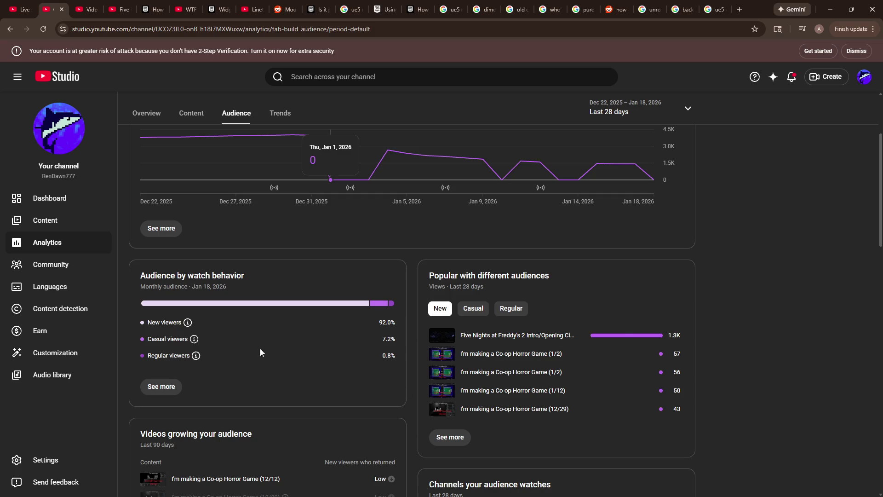
Review the detailed watch time by device type report, then close it.
{"action": "scroll", "coordinate": [712, 262], "scroll_direction": "up", "scroll_amount": 2}
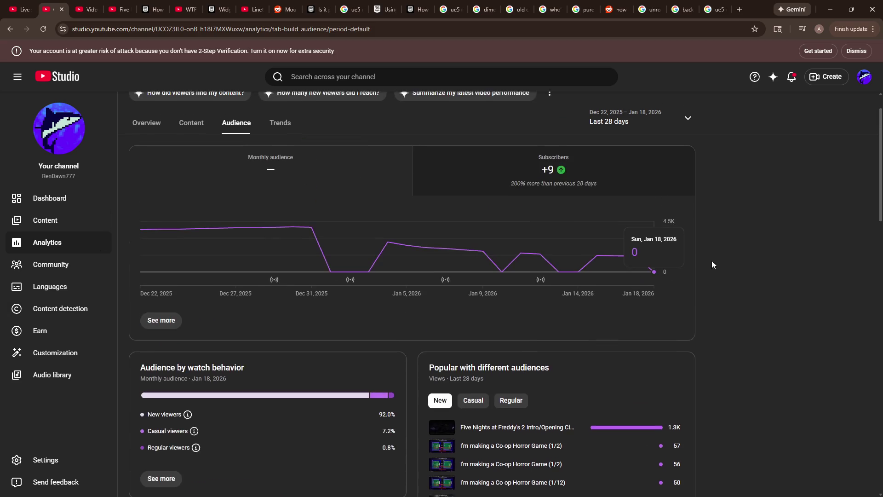
{"action": "scroll", "coordinate": [772, 266], "scroll_direction": "down", "scroll_amount": 4}
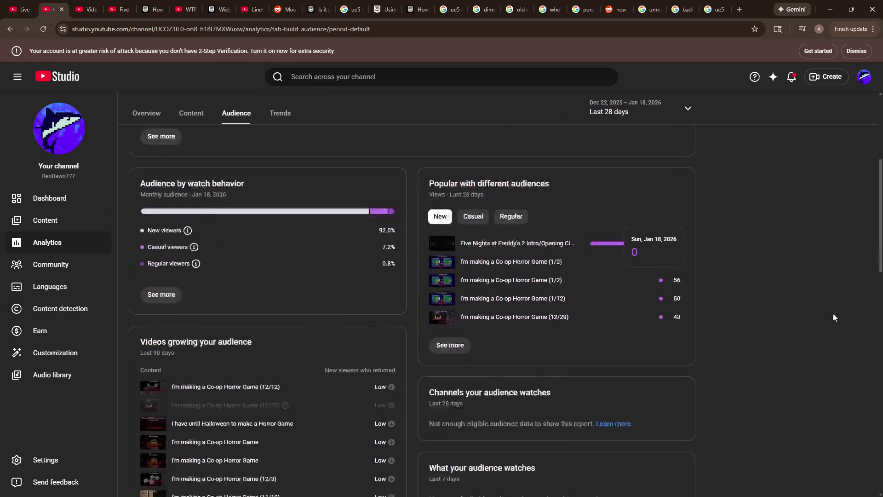
{"action": "scroll", "coordinate": [760, 324], "scroll_direction": "down", "scroll_amount": 4}
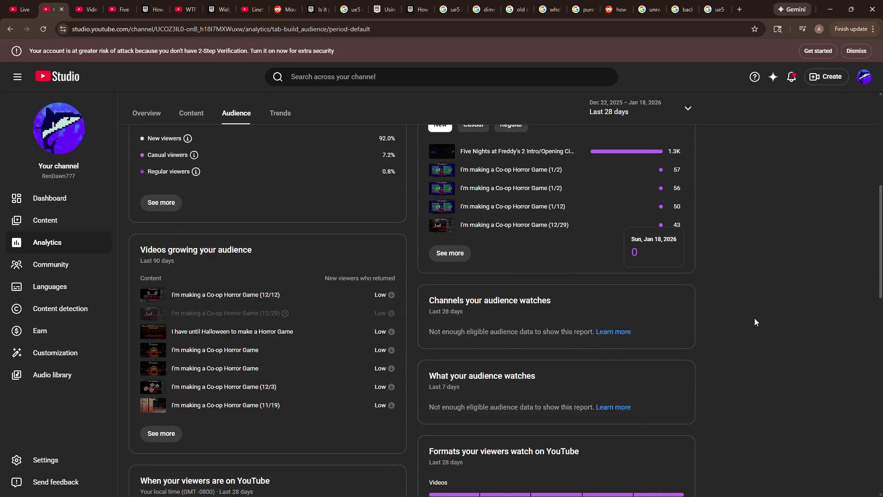
{"action": "scroll", "coordinate": [736, 302], "scroll_direction": "down", "scroll_amount": 6}
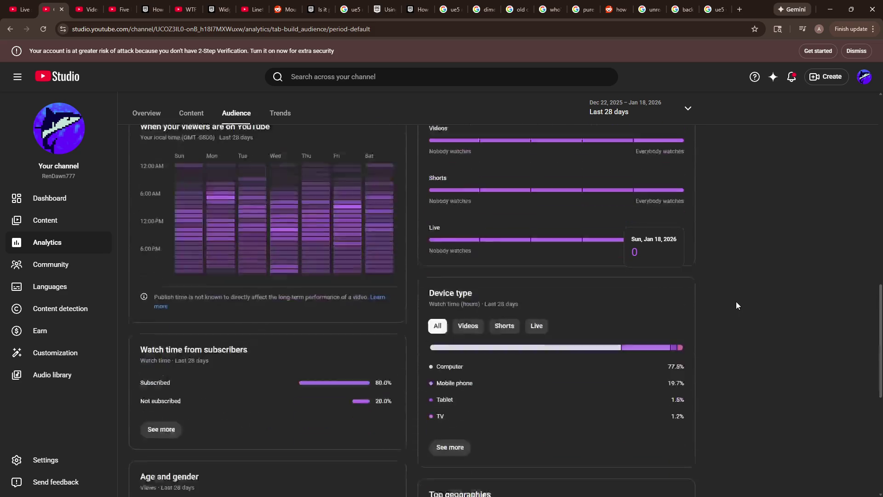
{"action": "scroll", "coordinate": [724, 342], "scroll_direction": "up", "scroll_amount": 3}
{"action": "scroll", "coordinate": [729, 344], "scroll_direction": "down", "scroll_amount": 3}
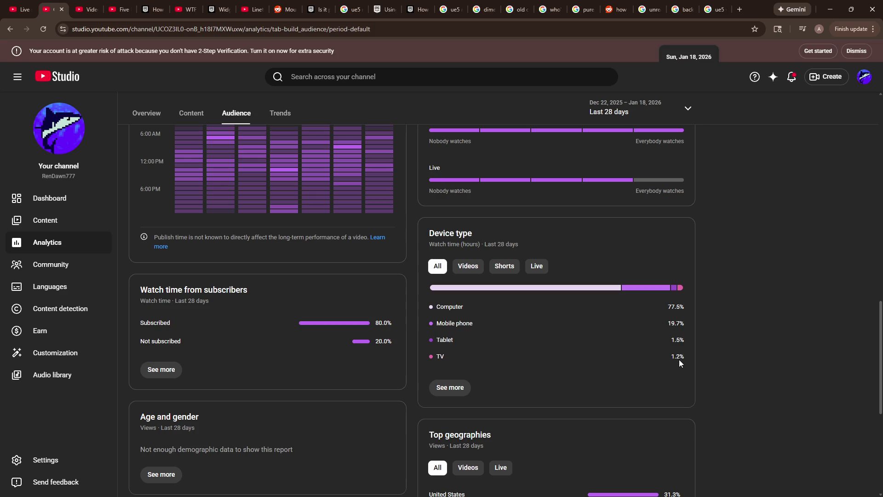
{"action": "left_click", "coordinate": [452, 390]}
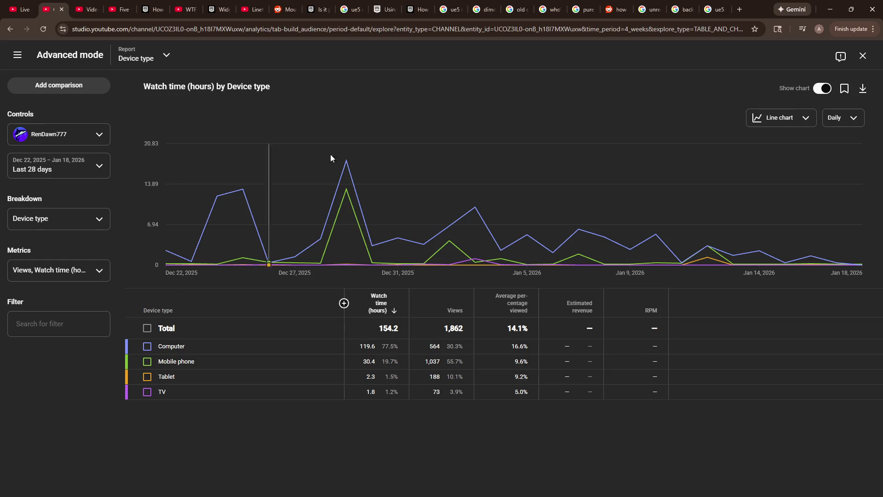
{"action": "left_click", "coordinate": [862, 56]}
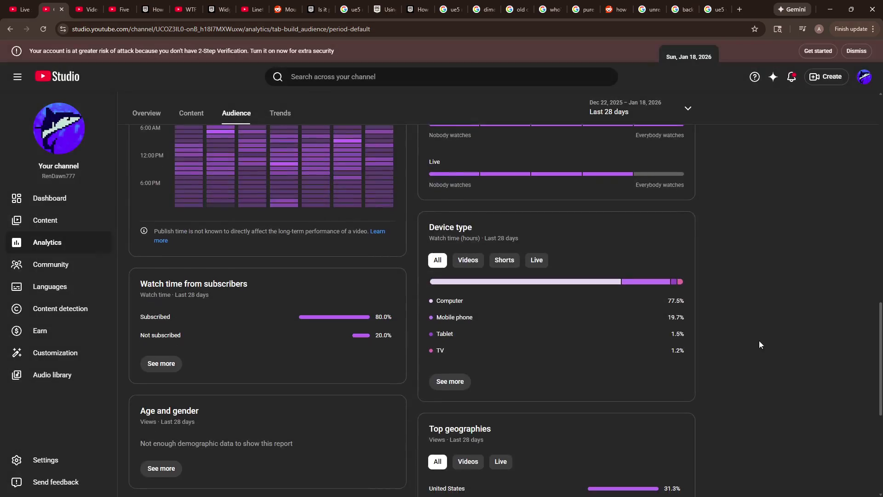
Check the full views-by-geography report and return to the Audience overview.
{"action": "scroll", "coordinate": [760, 341], "scroll_direction": "down", "scroll_amount": 5}
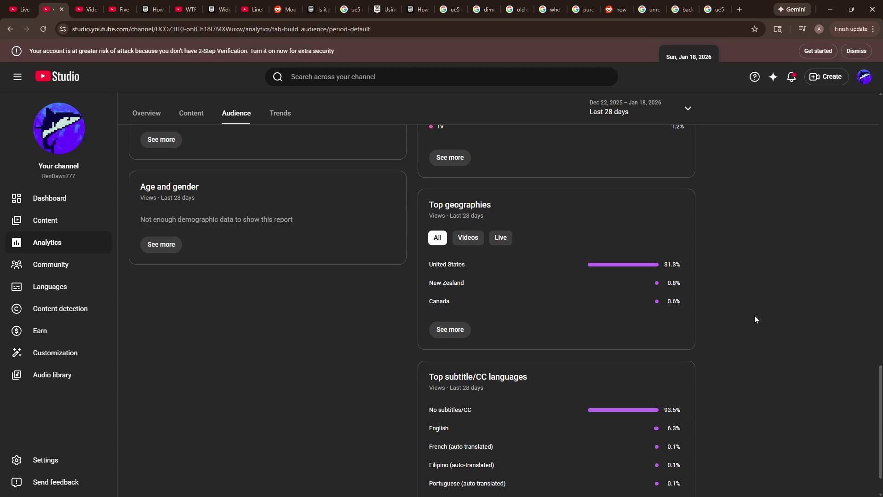
{"action": "scroll", "coordinate": [756, 315], "scroll_direction": "down", "scroll_amount": 1}
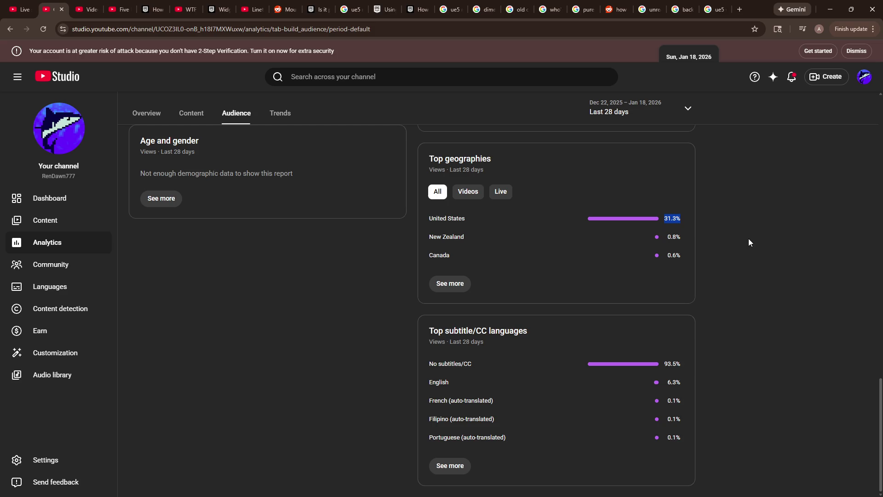
{"action": "left_click", "coordinate": [458, 285]}
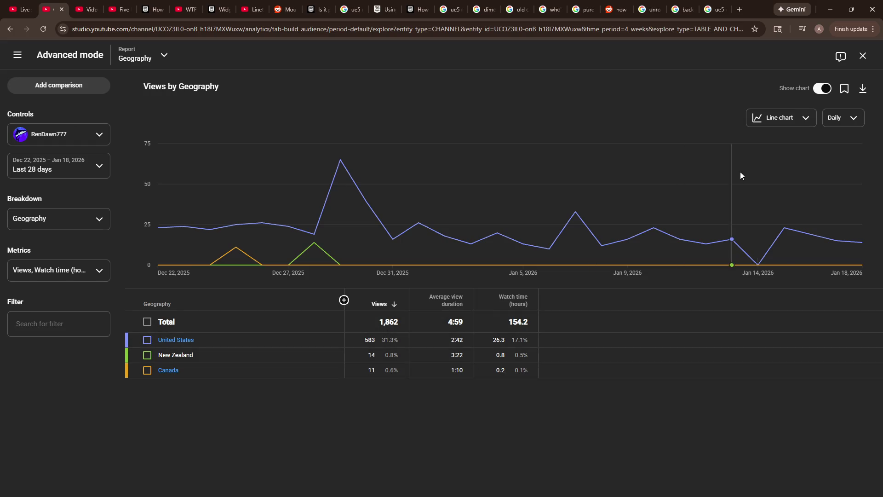
{"action": "left_click", "coordinate": [863, 56]}
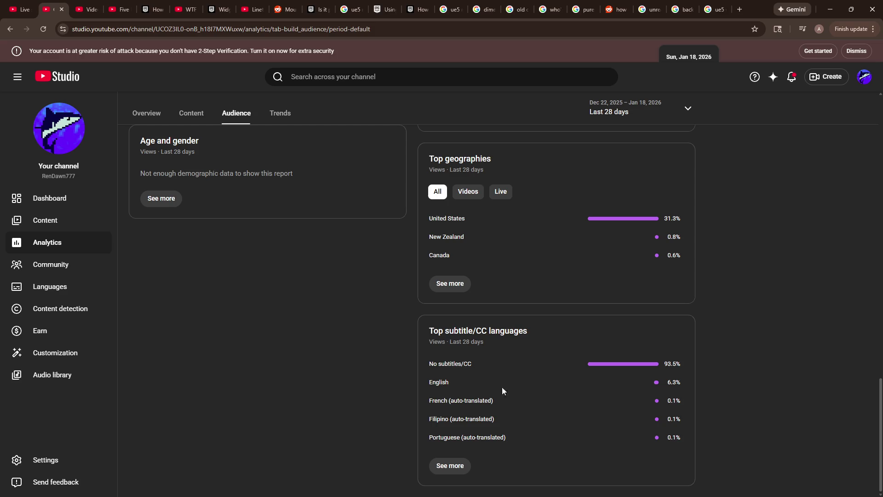
{"action": "scroll", "coordinate": [344, 383], "scroll_direction": "up", "scroll_amount": 3}
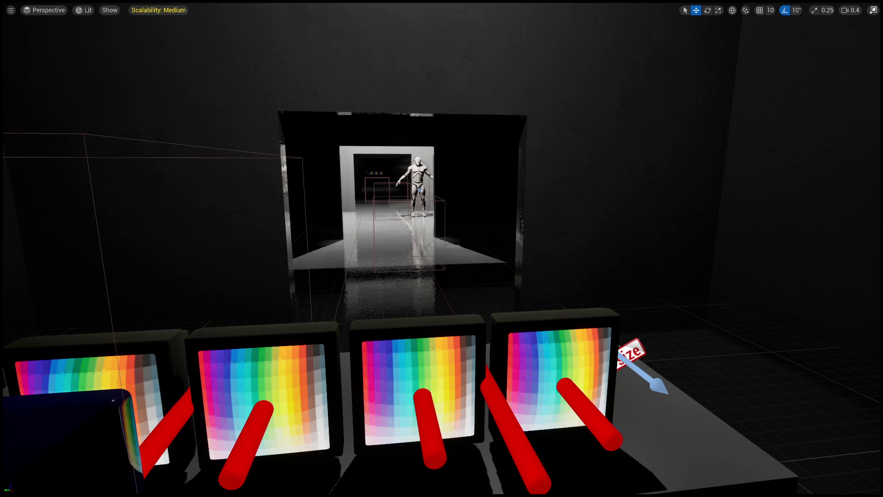
View the TestLevel's four color-chart monitors with red levers and the reflective corridor beyond.
{"action": "scroll", "coordinate": [483, 240], "scroll_direction": "down", "scroll_amount": 2}
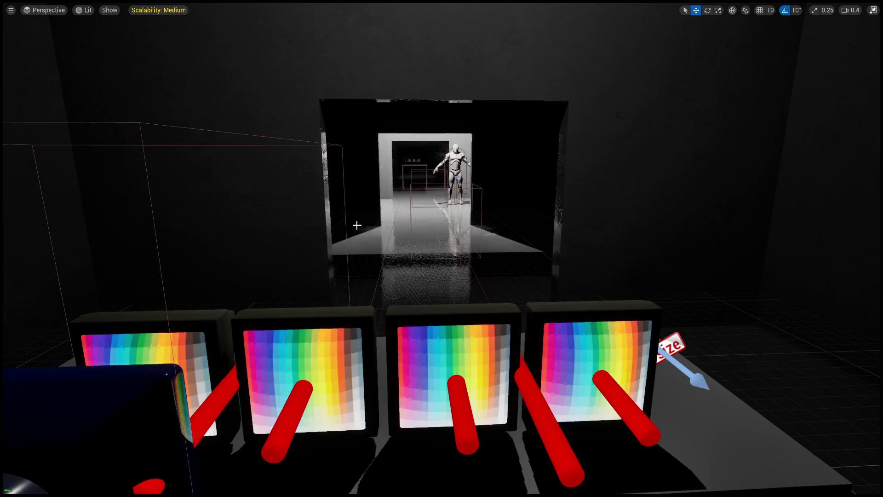
Pull the camera back around the monitor desk and exit immersive mode to restore the editor layout.
{"action": "scroll", "coordinate": [356, 225], "scroll_direction": "down", "scroll_amount": 3}
{"action": "scroll", "coordinate": [529, 215], "scroll_direction": "down", "scroll_amount": 3}
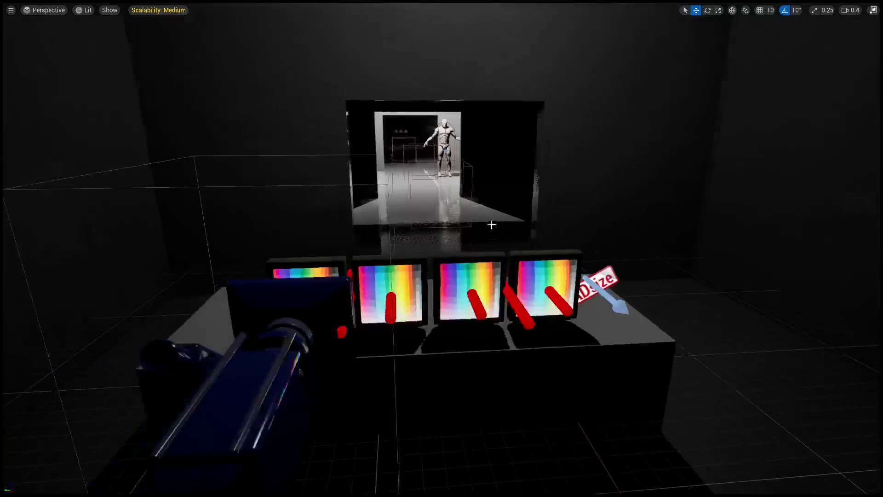
{"action": "left_click_drag", "start_coordinate": [529, 215], "coordinate": [575, 215]}
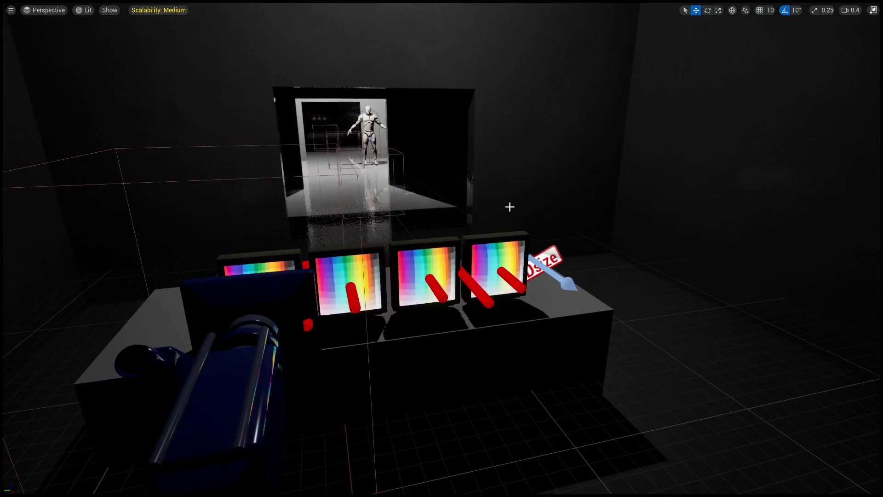
{"action": "key", "text": "F11"}
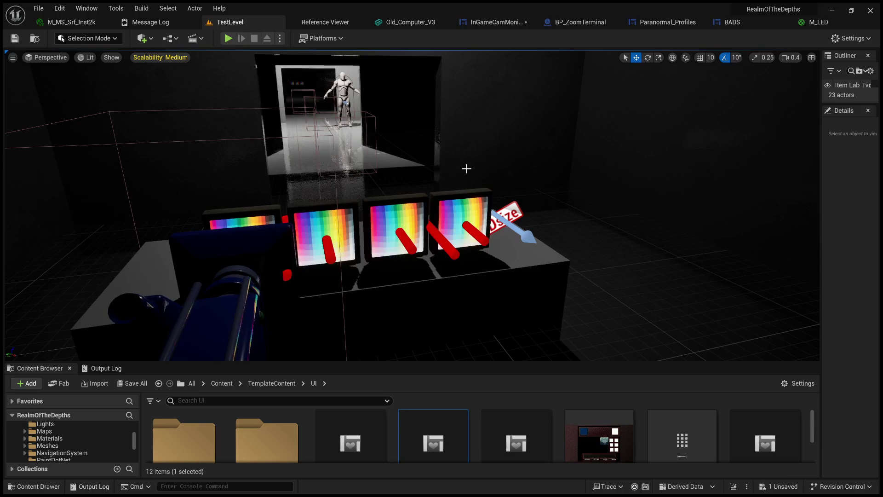
{"action": "key", "text": "alt+p"}
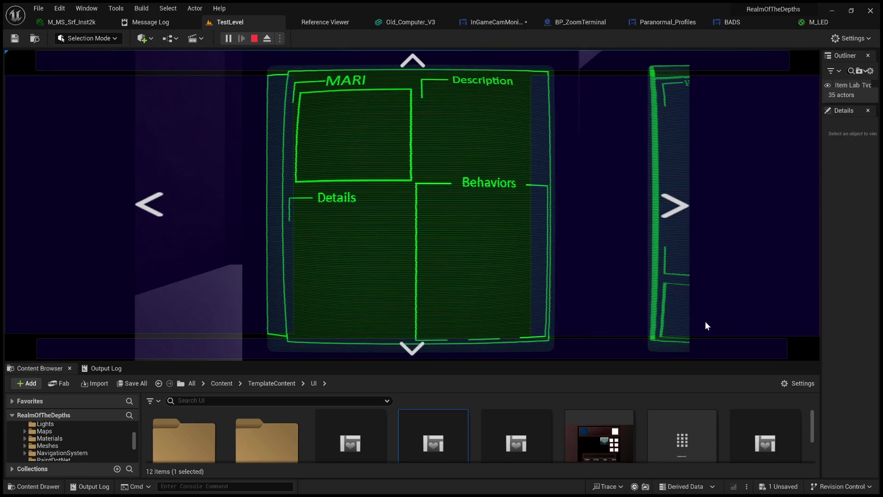
In fullscreen play, flip the terminal between MARI profile and Behavior Analysis Database screens, then stop.
{"action": "key", "text": "F11"}
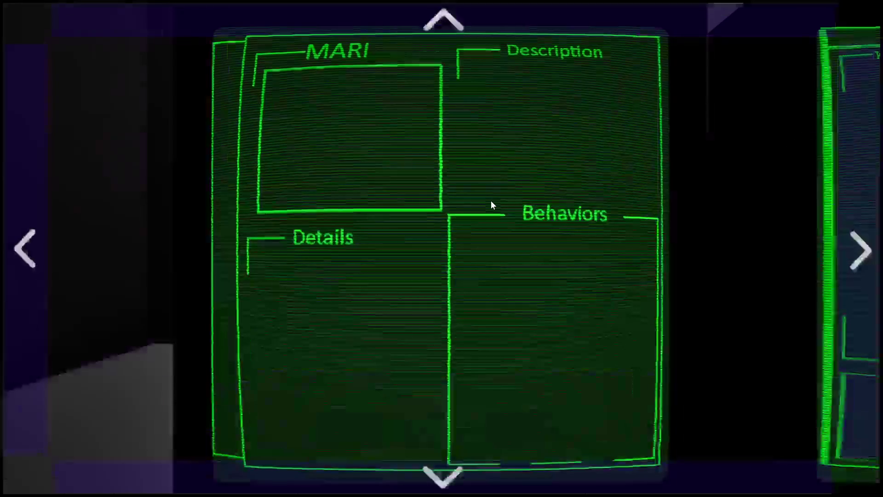
{"action": "left_click", "coordinate": [860, 243]}
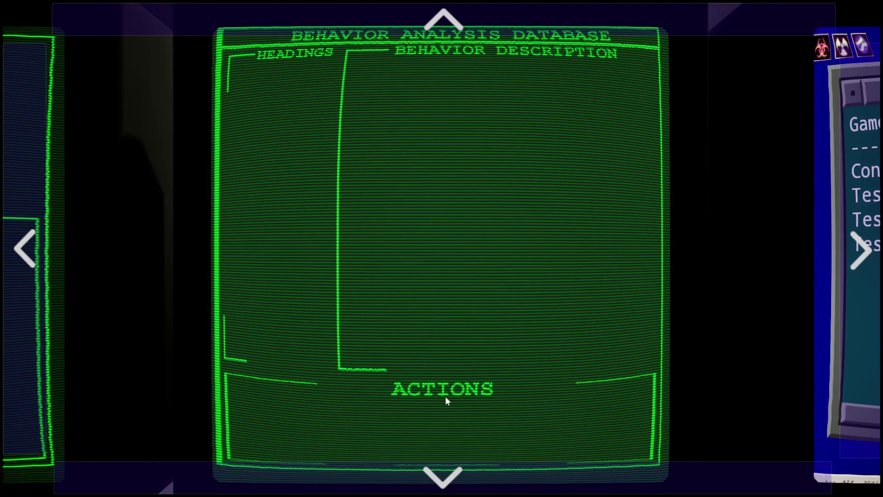
{"action": "left_click", "coordinate": [49, 239]}
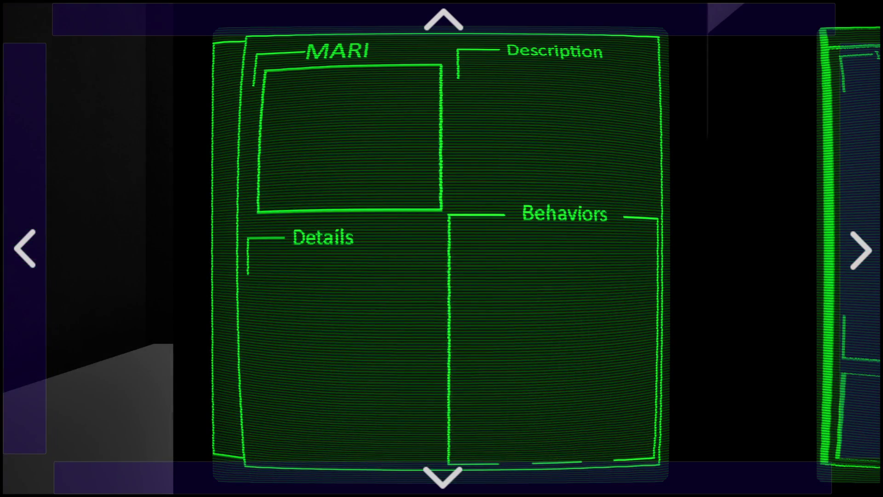
{"action": "left_click", "coordinate": [843, 236]}
{"action": "key", "text": "Escape"}
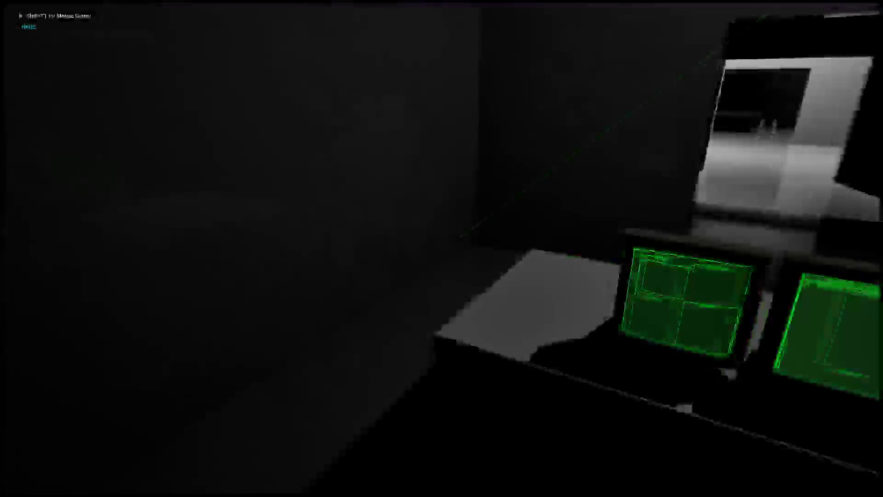
{"action": "key", "text": "Escape"}
{"action": "scroll", "coordinate": [734, 223], "scroll_direction": "up", "scroll_amount": 3}
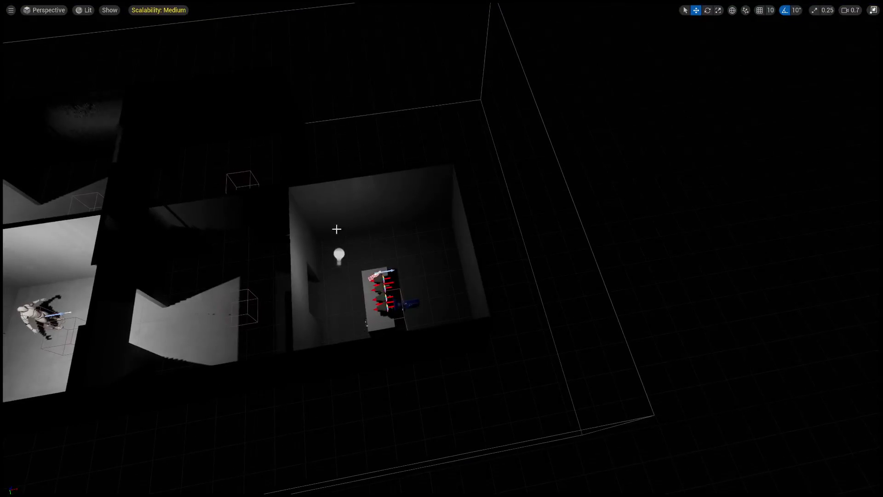
Select the room's point light and drag it down on Z to about door height.
{"action": "left_click", "coordinate": [343, 257]}
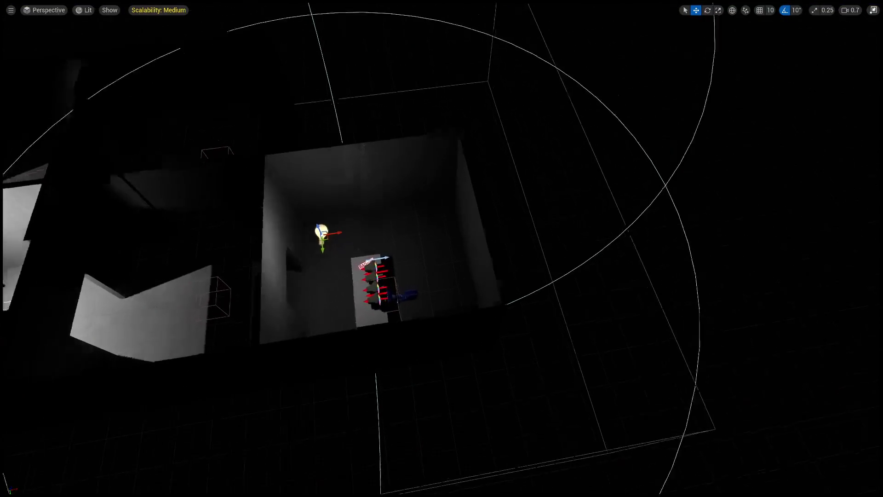
{"action": "key", "text": "f"}
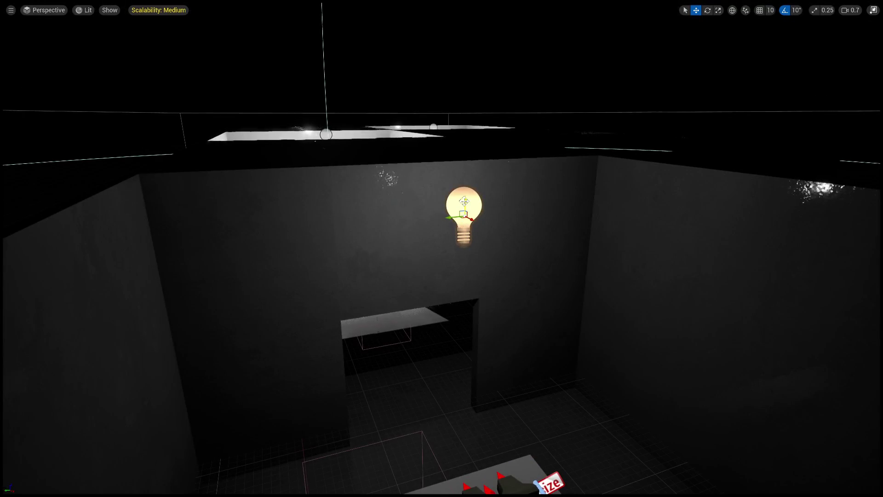
{"action": "left_click_drag", "start_coordinate": [469, 237], "coordinate": [483, 327]}
{"action": "key", "text": "f"}
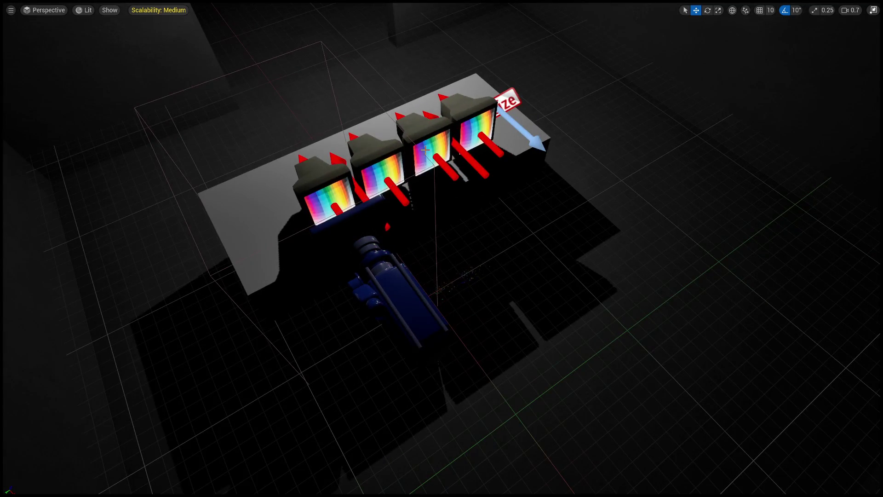
{"action": "key", "text": "F11"}
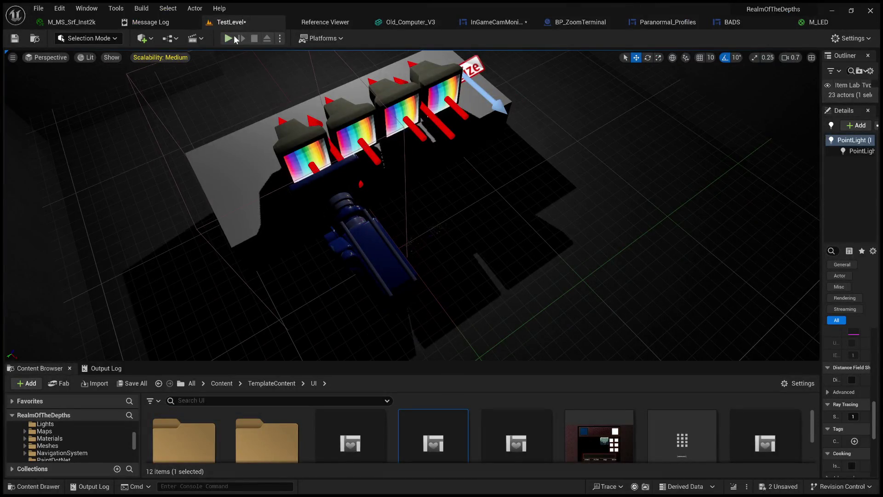
Play the level fullscreen and zoom into the first terminal's green MARI profile screen.
{"action": "left_click", "coordinate": [229, 38]}
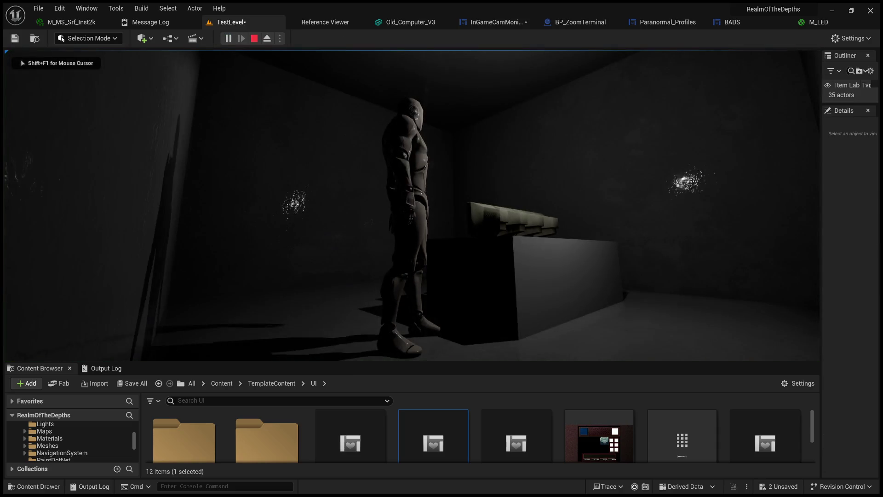
{"action": "key", "text": "F11"}
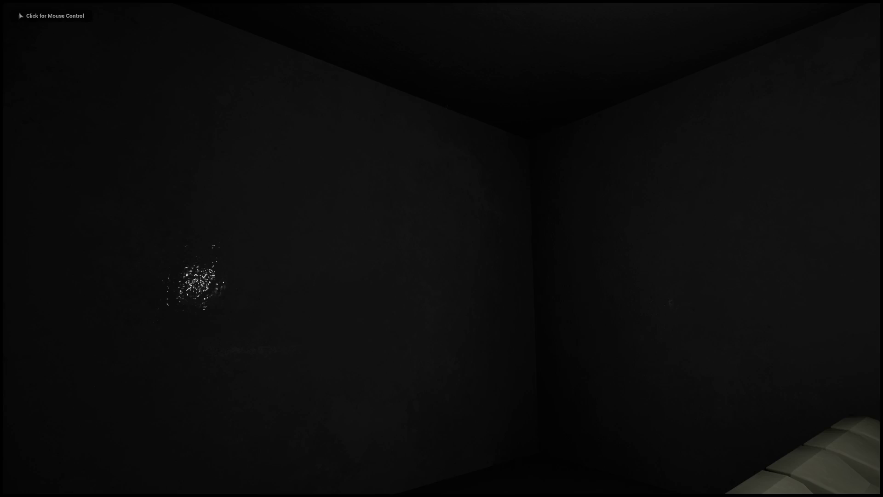
{"action": "left_click", "coordinate": [442, 248]}
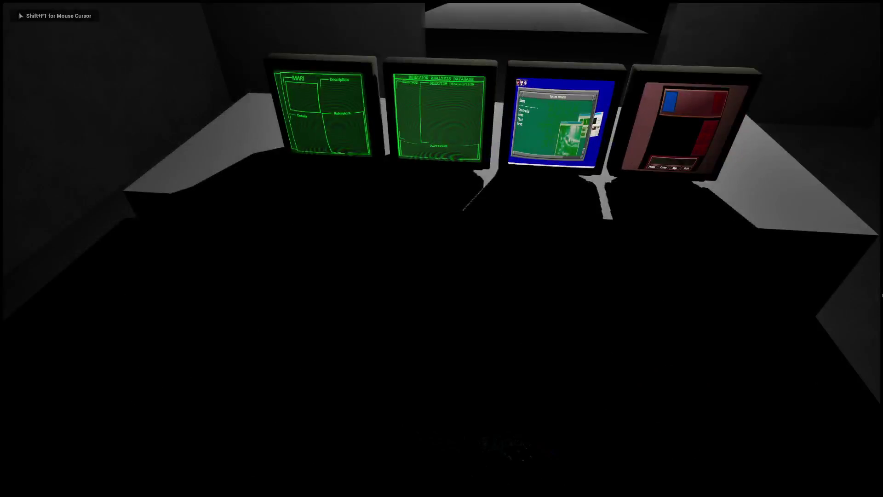
{"action": "key", "text": "e"}
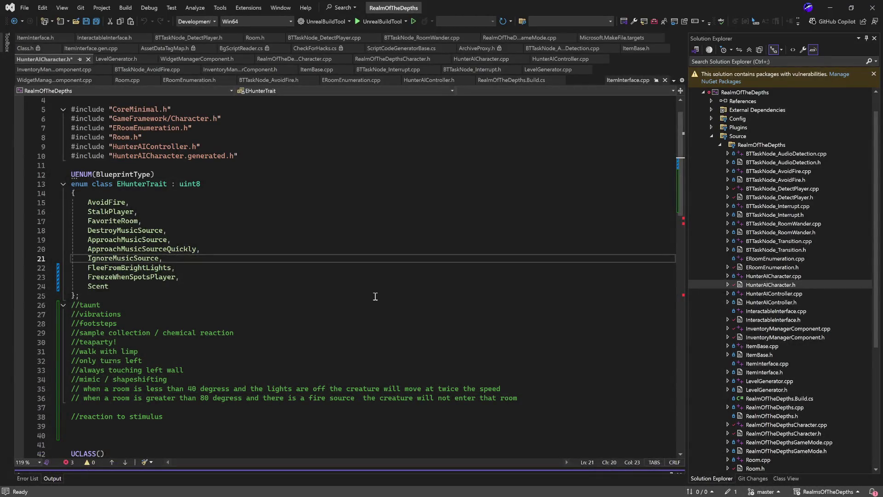
Leave the hunter trait code at line 25 and minimize Visual Studio to return to Unreal Engine.
{"action": "left_click", "coordinate": [376, 297]}
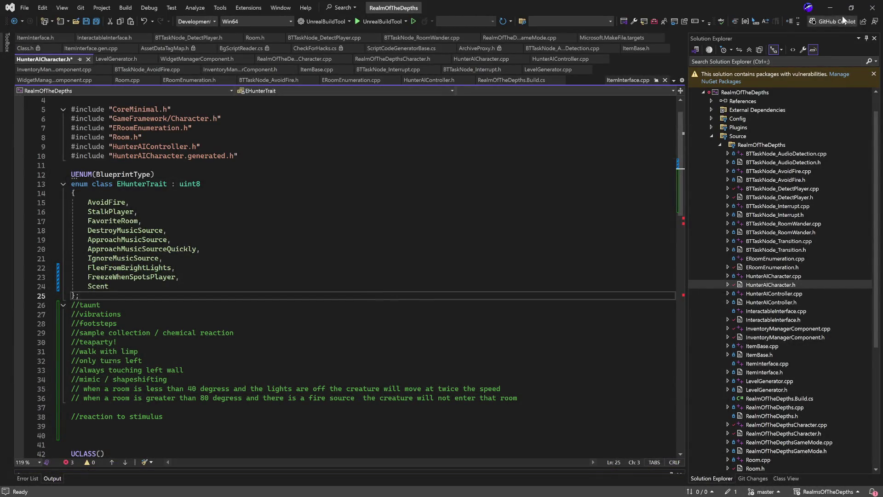
{"action": "left_click", "coordinate": [829, 9]}
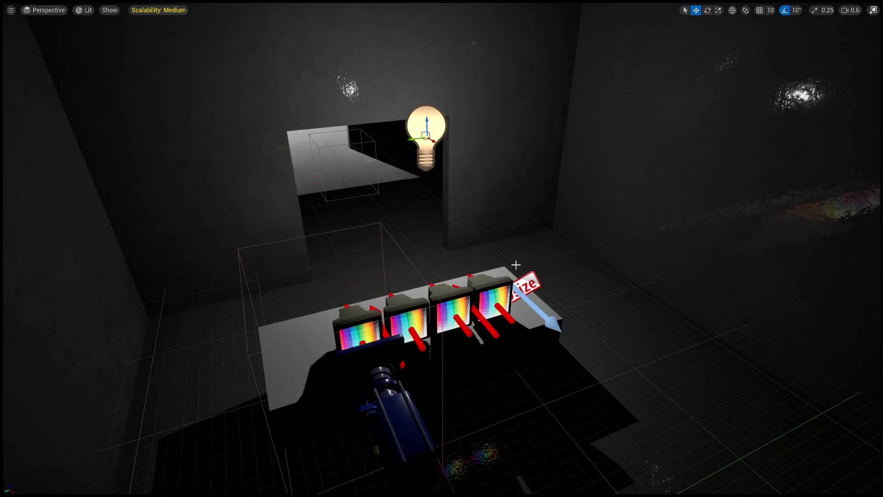
Orbit the camera back from the close-up so all four terminal monitors on the desk are visible.
{"action": "mouse_move", "coordinate": [481, 247]}
{"action": "left_mouse_down"}
{"action": "mouse_move", "coordinate": [573, 257]}
{"action": "mouse_move", "coordinate": [511, 264]}
{"action": "left_mouse_up"}
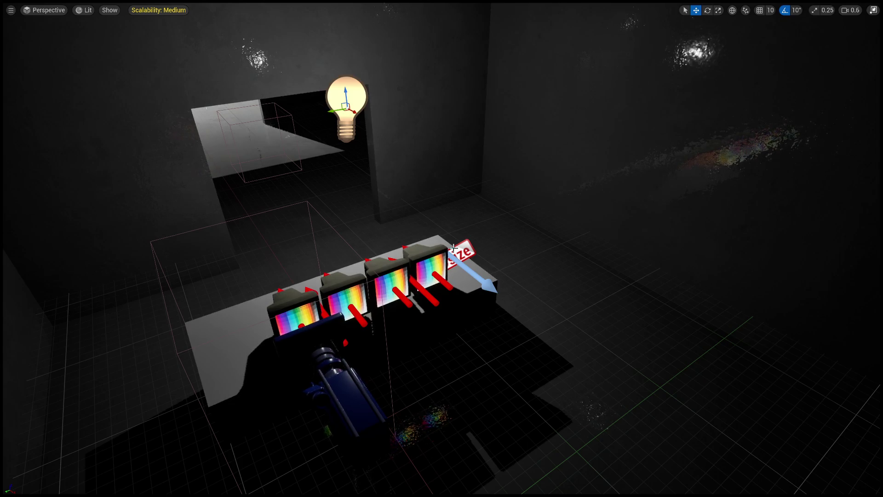
{"action": "left_click_drag", "start_coordinate": [718, 260], "coordinate": [773, 239]}
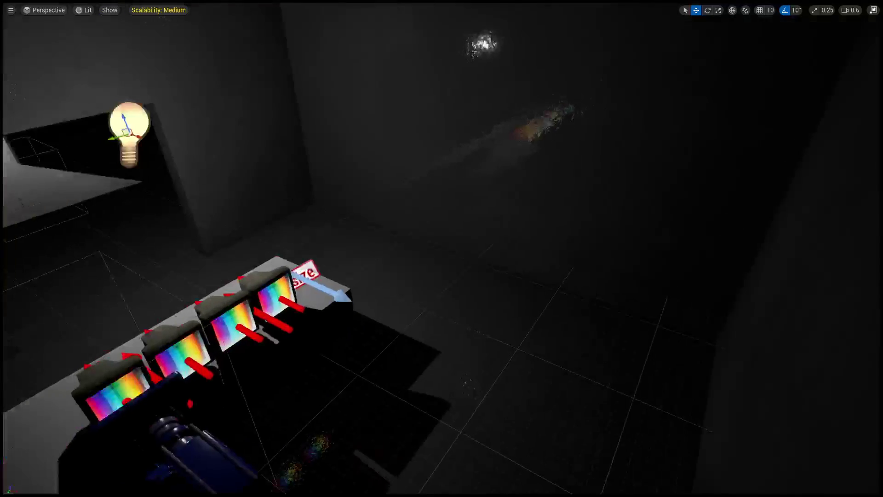
Restore the full editor layout, frame the monitor desk, and start a Play-in-Editor test.
{"action": "key", "text": "F11"}
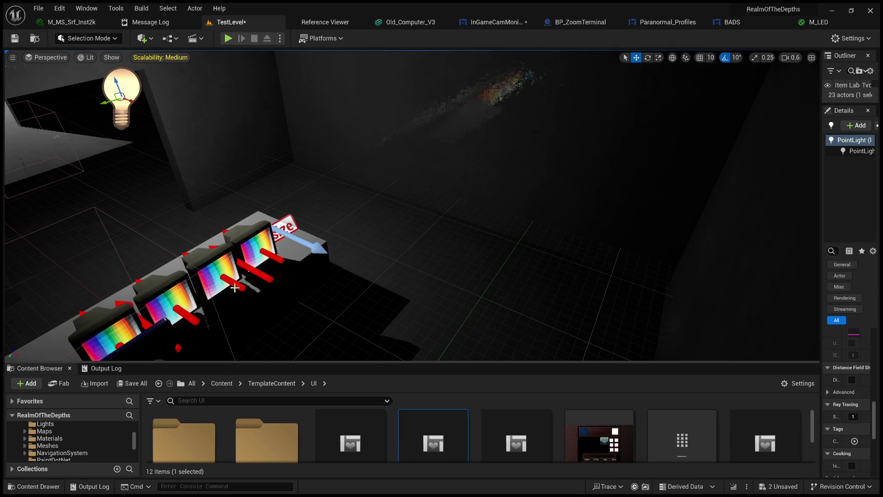
{"action": "left_click_drag", "start_coordinate": [312, 245], "coordinate": [285, 267]}
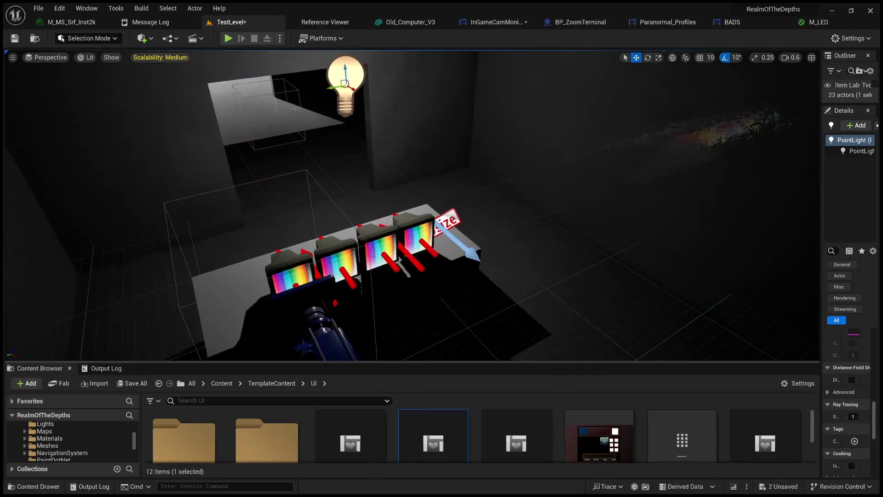
{"action": "left_click", "coordinate": [228, 38]}
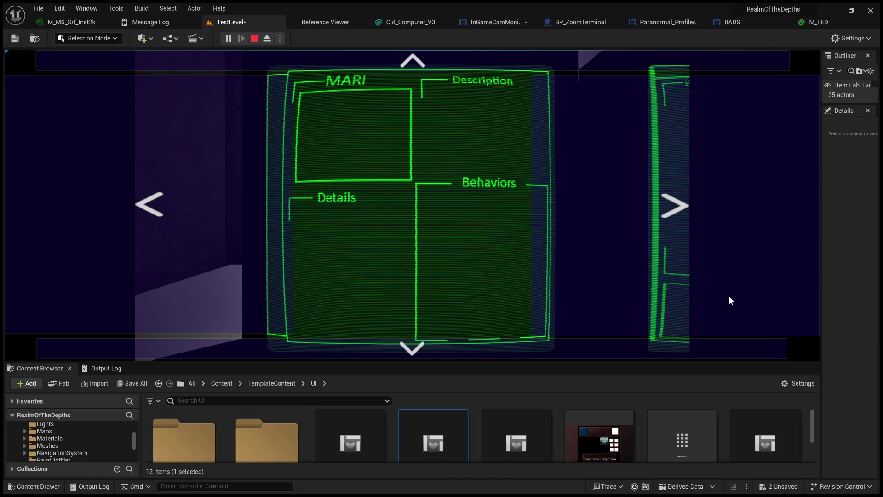
Inspect the green CRT terminal fullscreen, exit play, and open the InGameCamMonitorController widget blueprint.
{"action": "key", "text": "F11"}
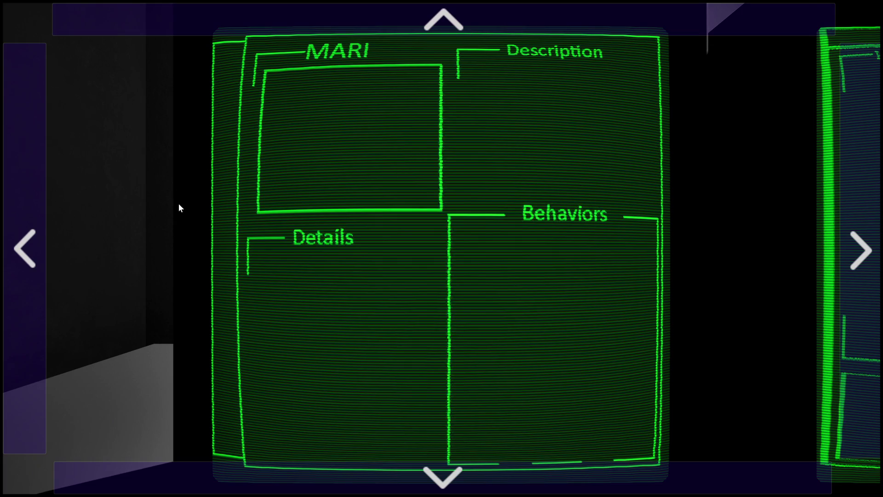
{"action": "key", "text": "Escape"}
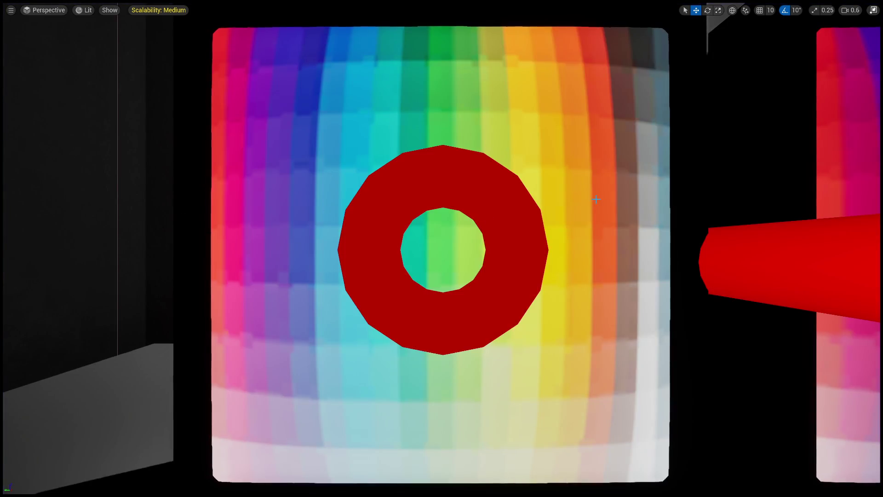
{"action": "key", "text": "F11"}
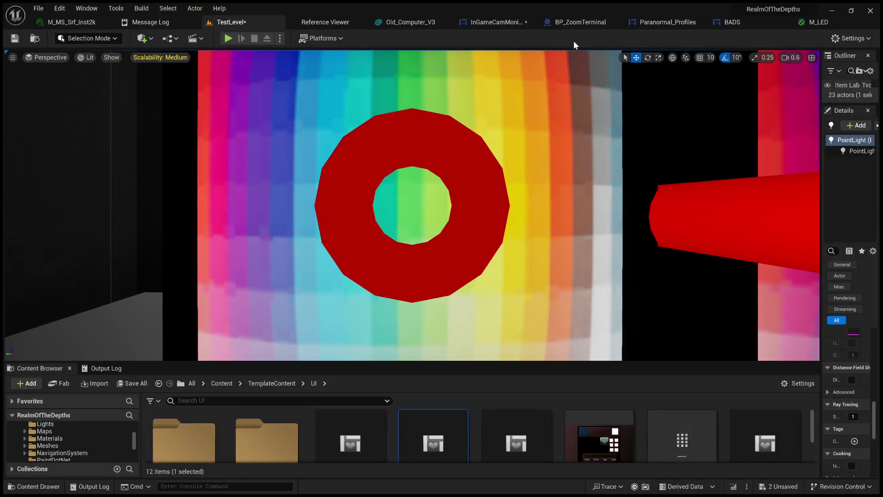
{"action": "left_click", "coordinate": [498, 22]}
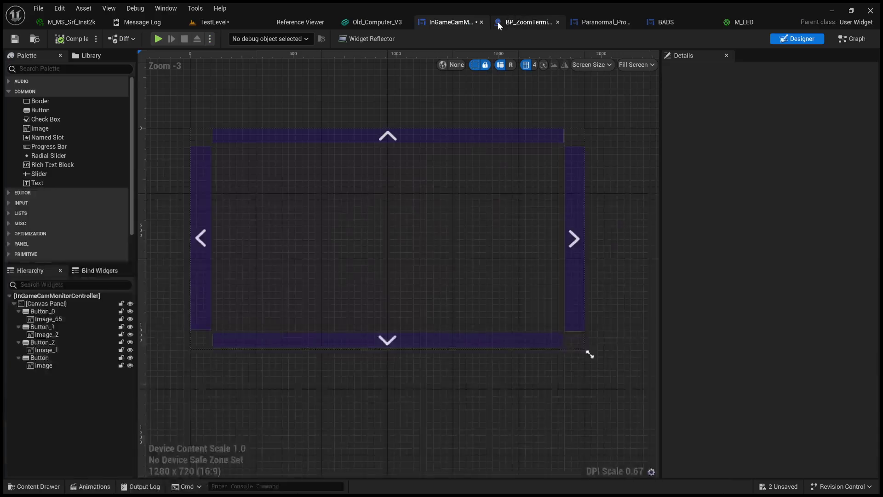
Give the four arrow buttons a solid navy background (R 0.011977, G 0, B 0.239583, alpha 1), then return to TestLevel.
{"action": "left_click", "coordinate": [575, 195]}
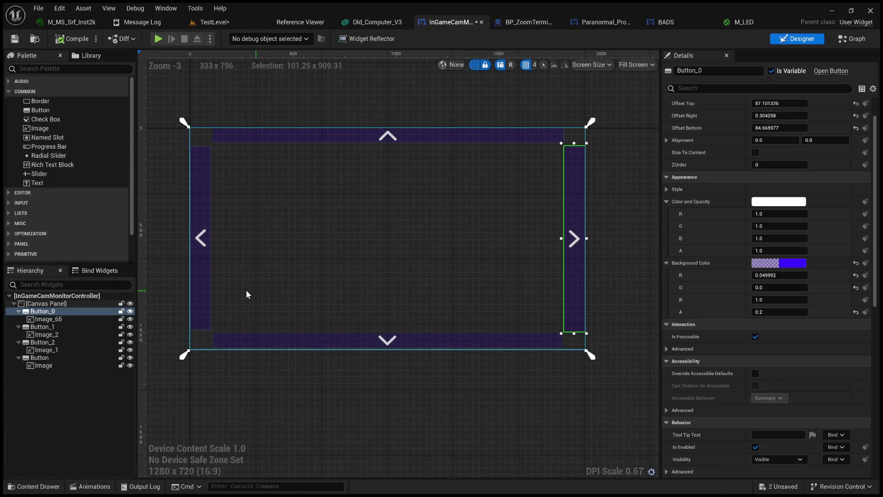
{"action": "left_click", "coordinate": [48, 327], "text": "ctrl"}
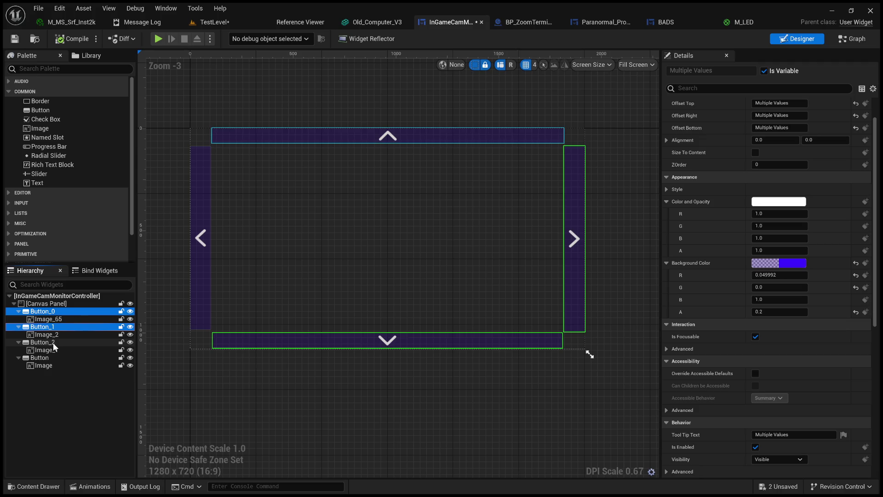
{"action": "left_click", "coordinate": [53, 342], "text": "ctrl"}
{"action": "left_click", "coordinate": [38, 358], "text": "ctrl"}
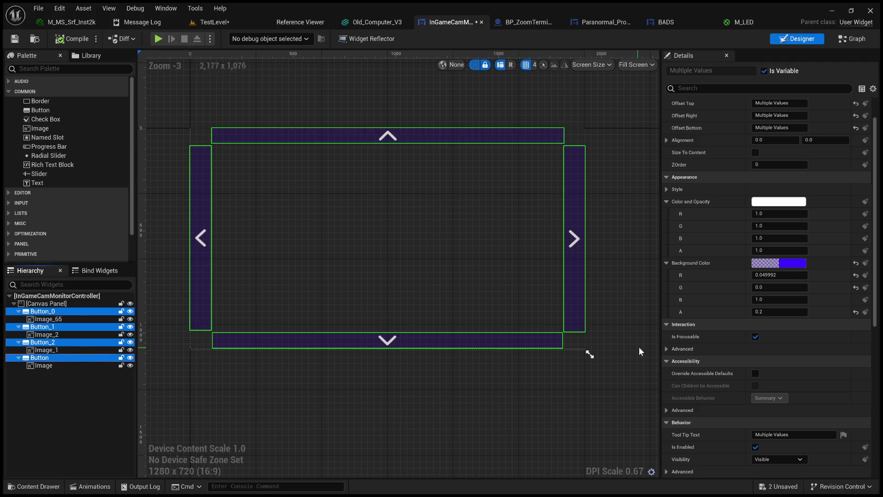
{"action": "left_click", "coordinate": [785, 261]}
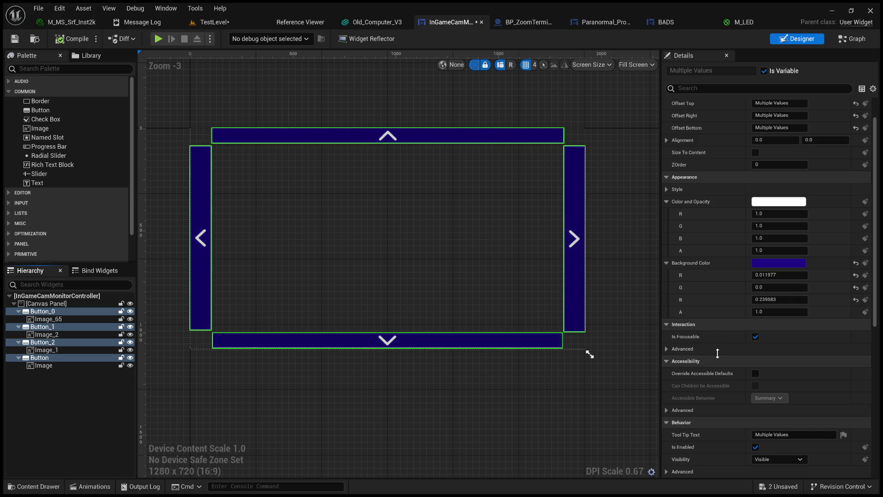
{"action": "left_click", "coordinate": [722, 480]}
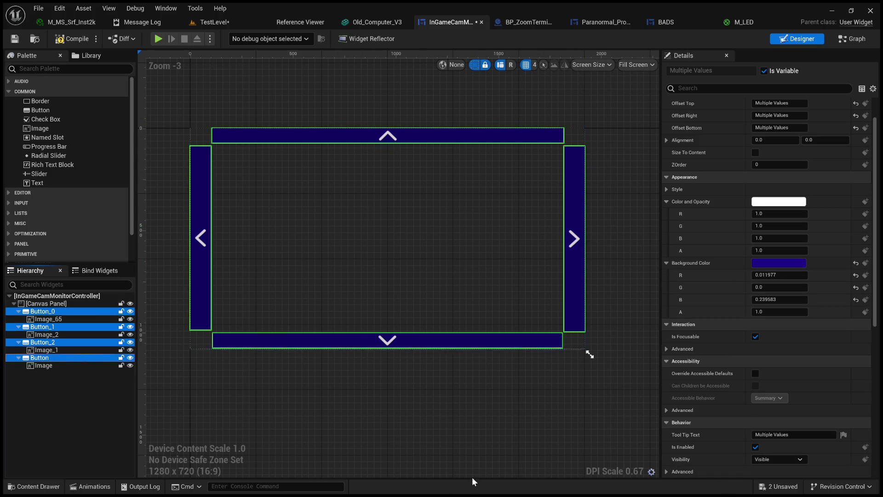
{"action": "left_click", "coordinate": [625, 265]}
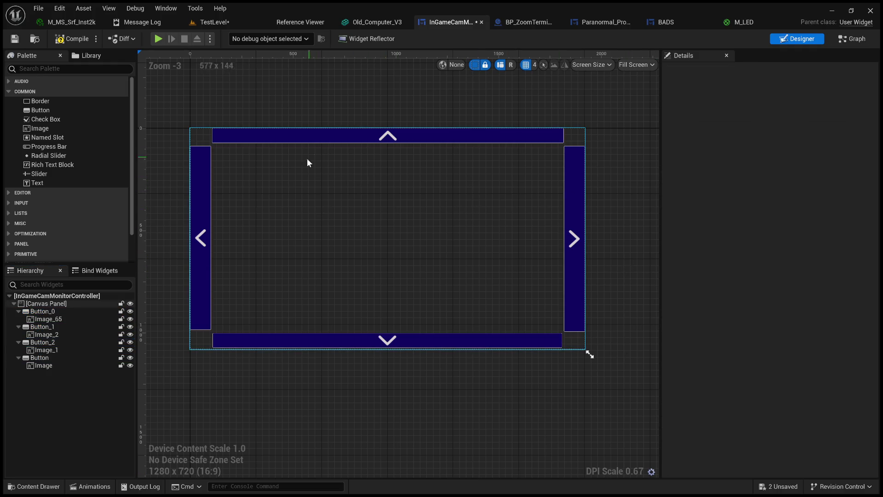
{"action": "left_click", "coordinate": [201, 22]}
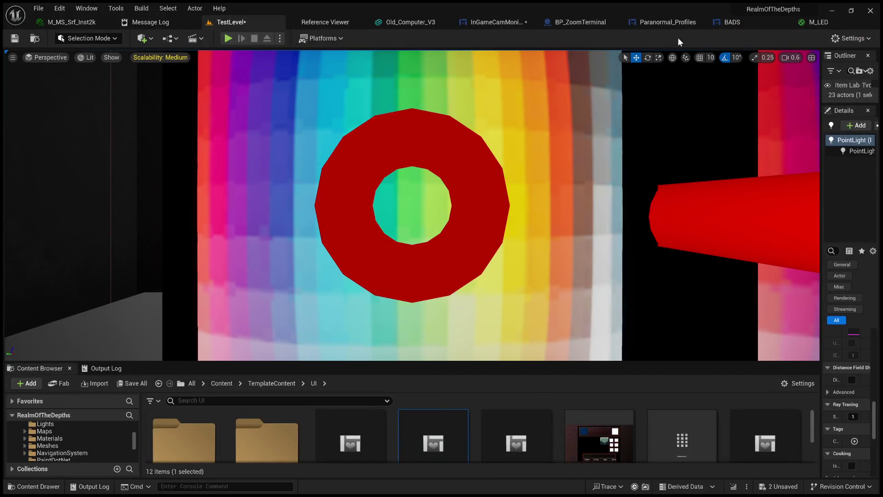
Start another play test of TestLevel in fullscreen immersive view.
{"action": "left_click", "coordinate": [229, 38]}
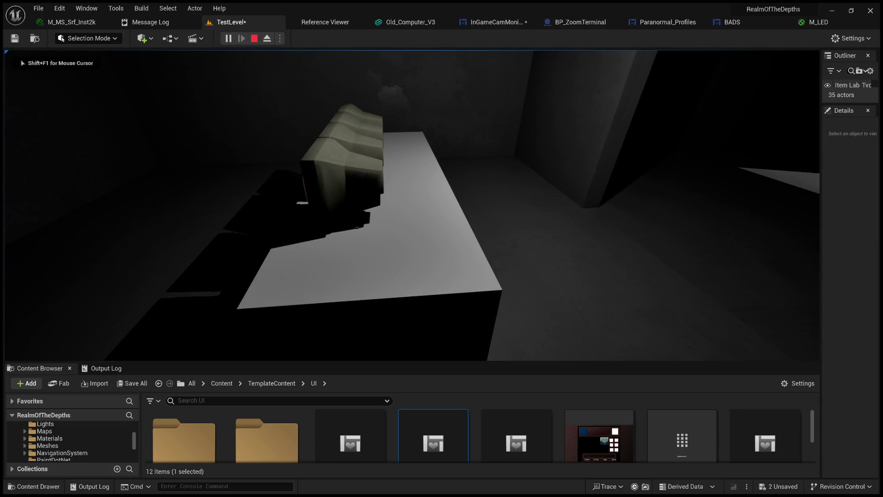
{"action": "key", "text": "F11"}
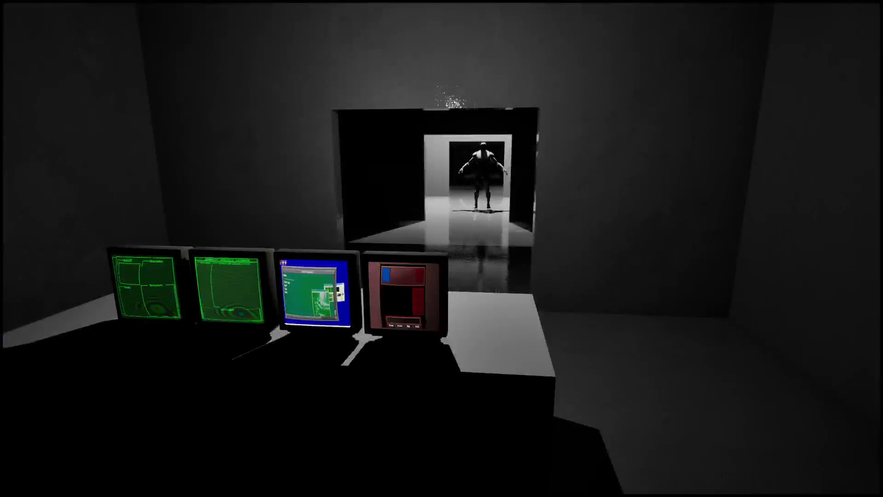
Eject from the play session back to the Unreal editor viewport with F8.
{"action": "key", "text": "F8"}
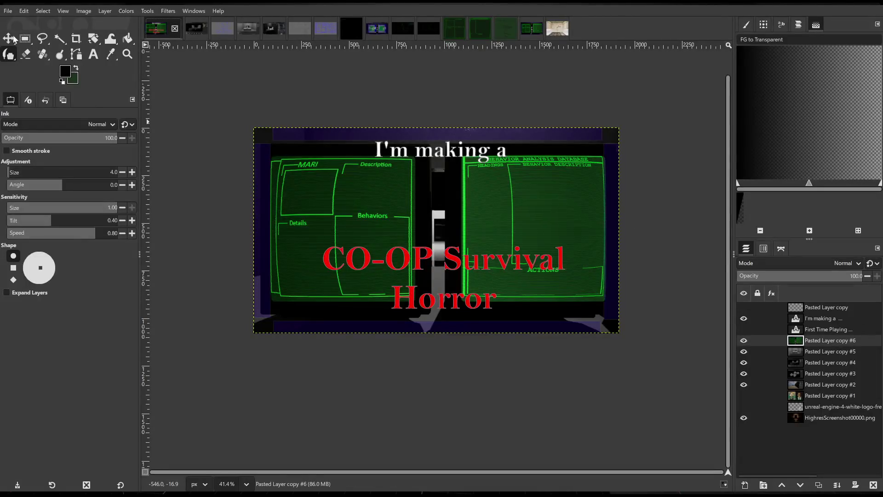
Paste the copied upright-piano photo into GIMP as a new image.
{"action": "key", "text": "ctrl+shift+v"}
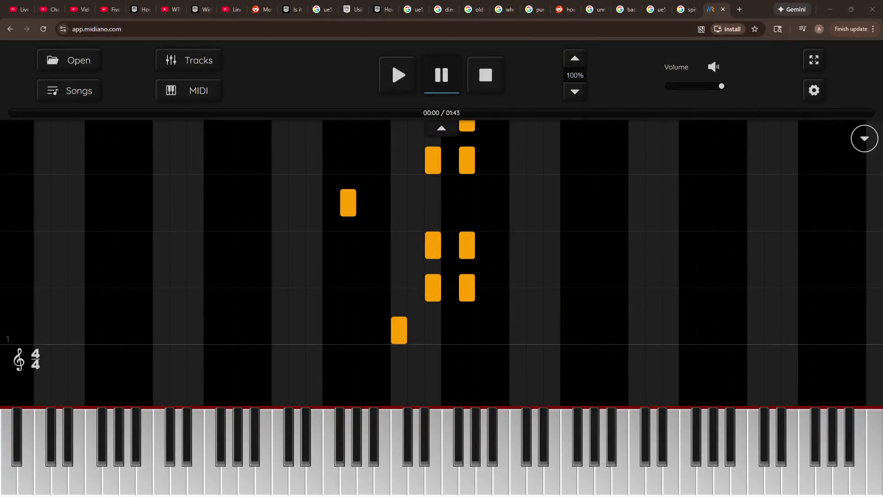
Dismiss the address-bar suggestions, then play the Midiano piece and pause it at 00:02.
{"action": "left_click", "coordinate": [196, 36]}
{"action": "left_click_drag", "start_coordinate": [227, 30], "coordinate": [66, 34]}
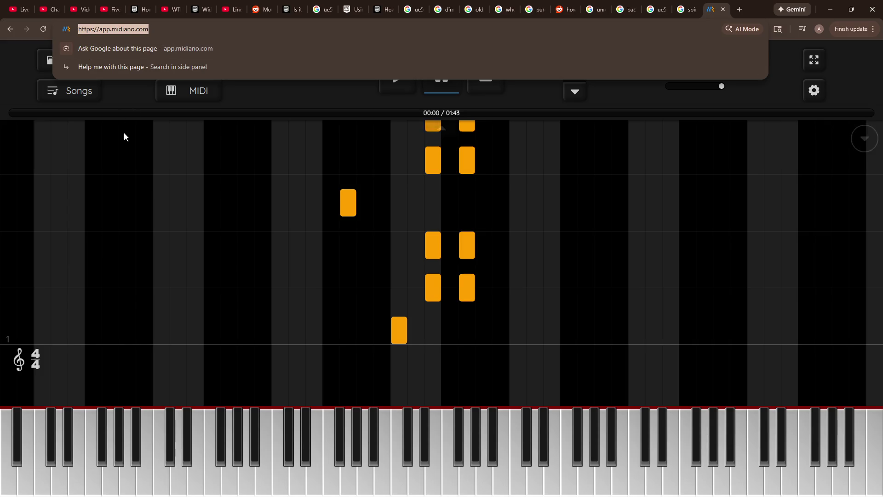
{"action": "left_click", "coordinate": [17, 79]}
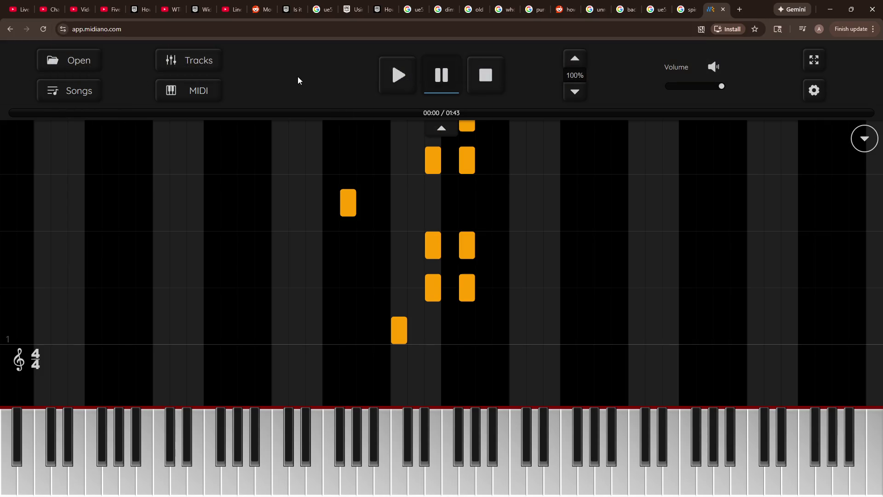
{"action": "left_click", "coordinate": [406, 81]}
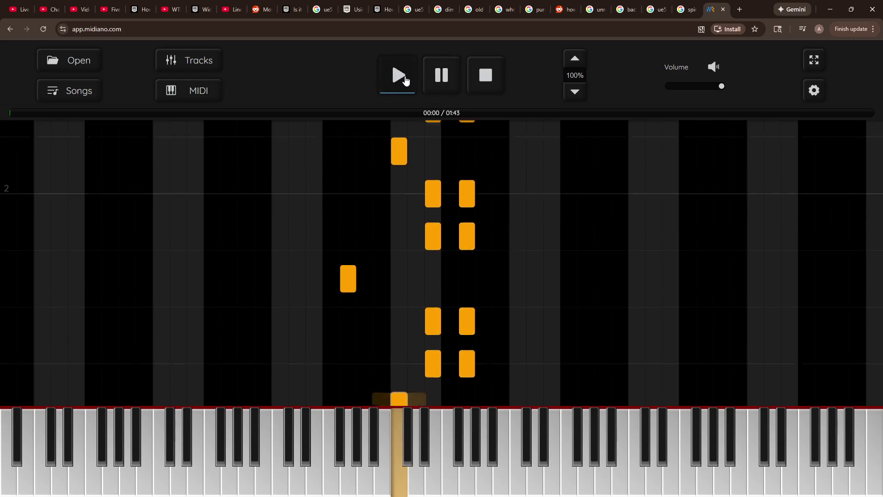
{"action": "left_click", "coordinate": [444, 77]}
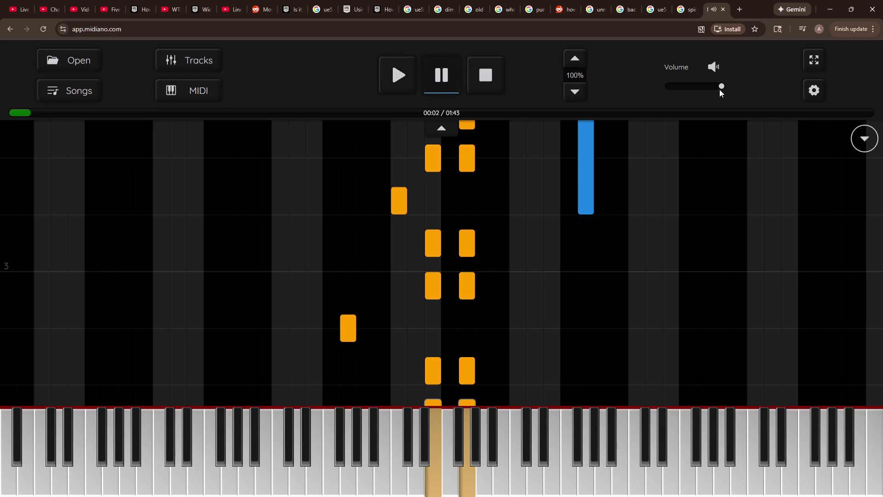
In Midiano's Audio settings, raise the General volume multiplier to 3.5.
{"action": "left_click", "coordinate": [813, 90]}
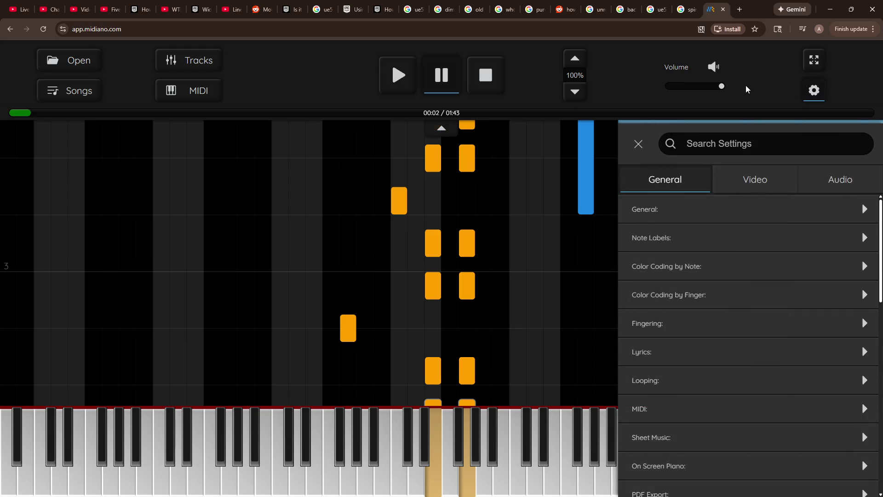
{"action": "left_click", "coordinate": [830, 183]}
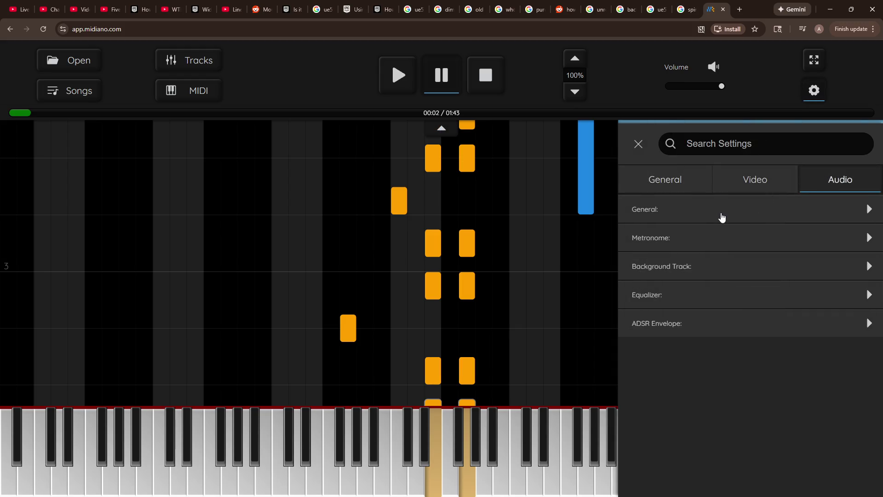
{"action": "left_click", "coordinate": [722, 218]}
{"action": "left_click_drag", "start_coordinate": [638, 257], "coordinate": [696, 256]}
Play the song, raise the volume multiplier to 7.5, pause at 00:08, and open a new tab.
{"action": "left_click", "coordinate": [389, 78]}
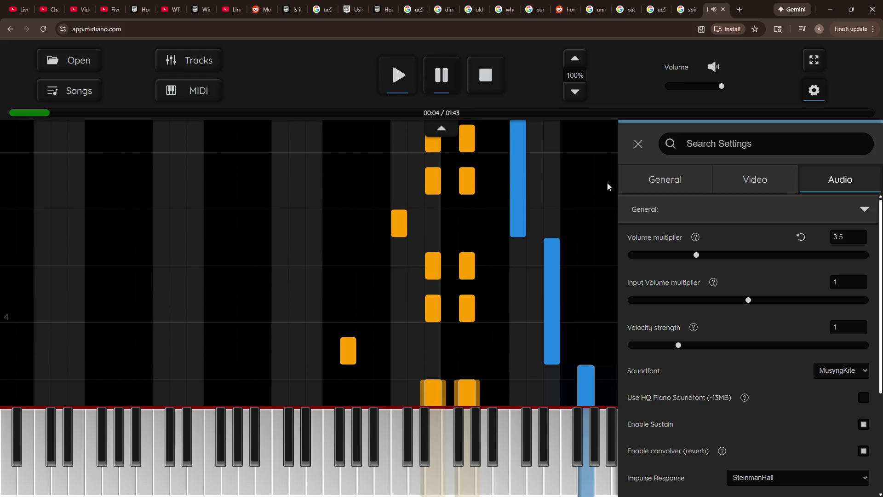
{"action": "left_click_drag", "start_coordinate": [696, 257], "coordinate": [803, 261]}
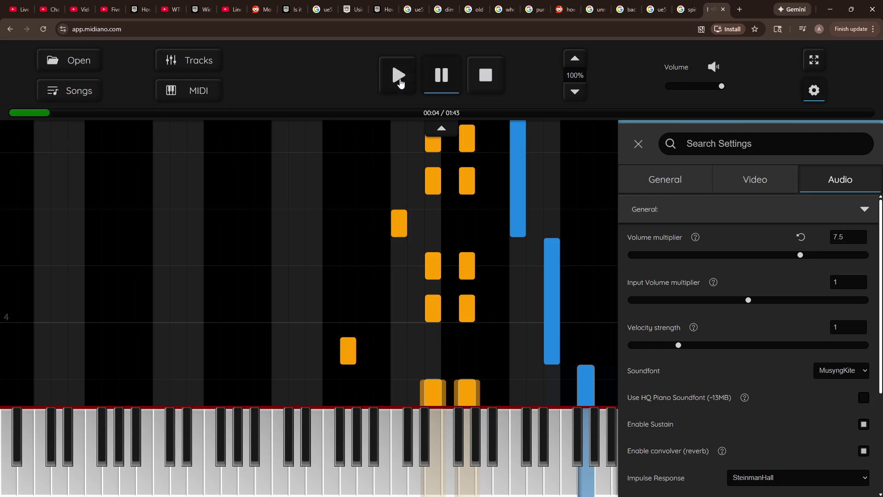
{"action": "left_click", "coordinate": [400, 83]}
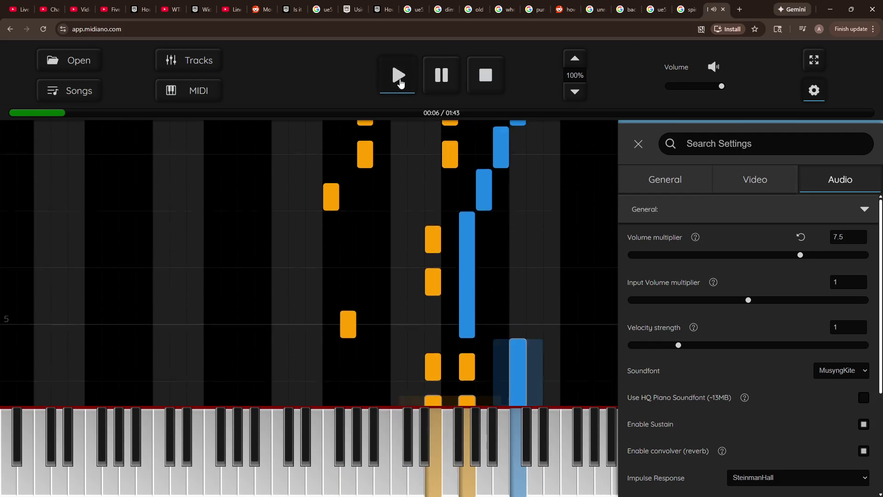
{"action": "left_click", "coordinate": [443, 83]}
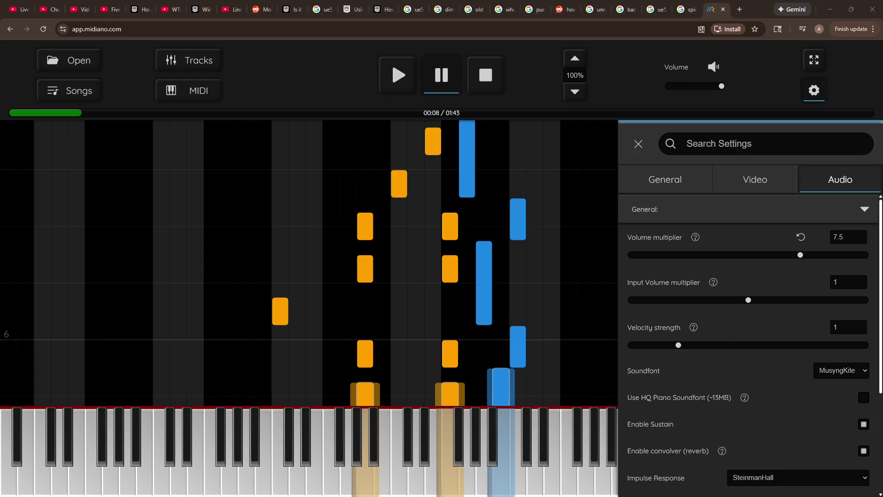
{"action": "left_click", "coordinate": [741, 9]}
Search Online Sequencer's shared sequences for 'claire de lune'.
{"action": "type", "text": "https://onlinesequencer.net/"}
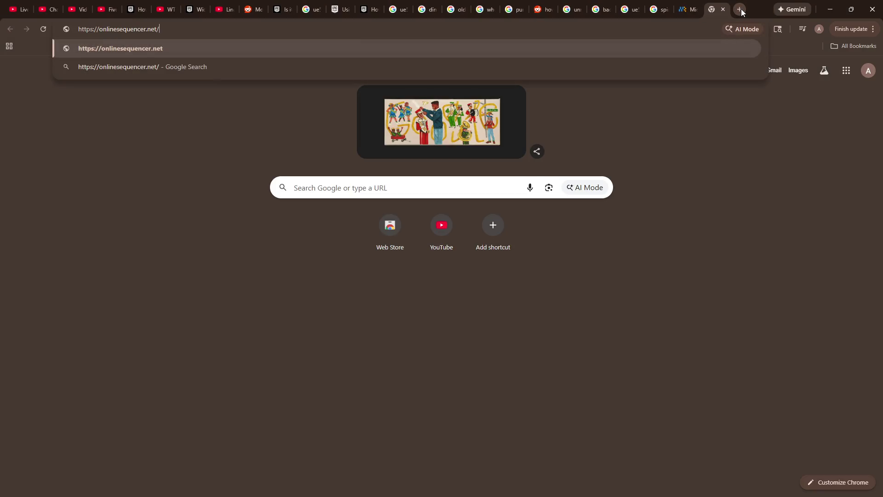
{"action": "key", "text": "Return"}
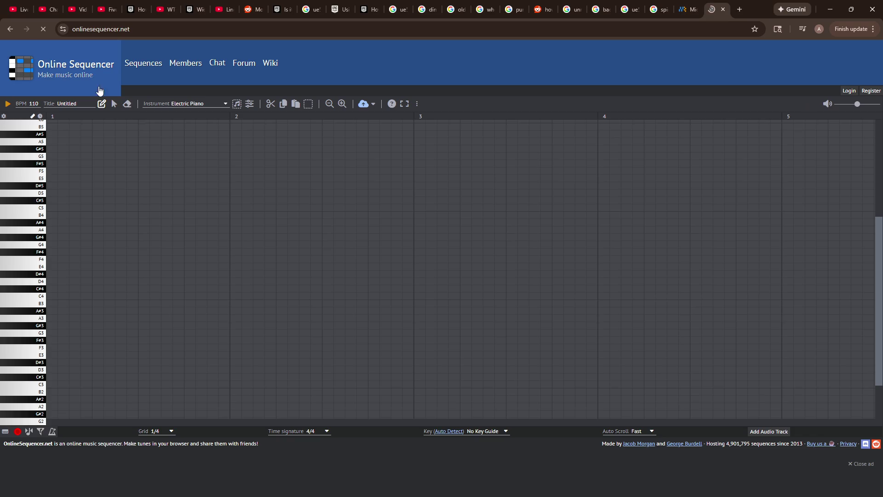
{"action": "left_click", "coordinate": [135, 69]}
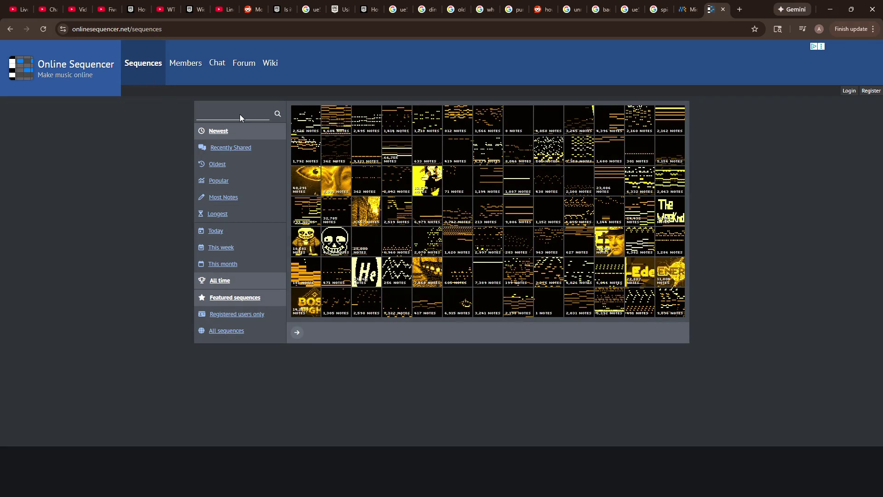
{"action": "left_click", "coordinate": [239, 115]}
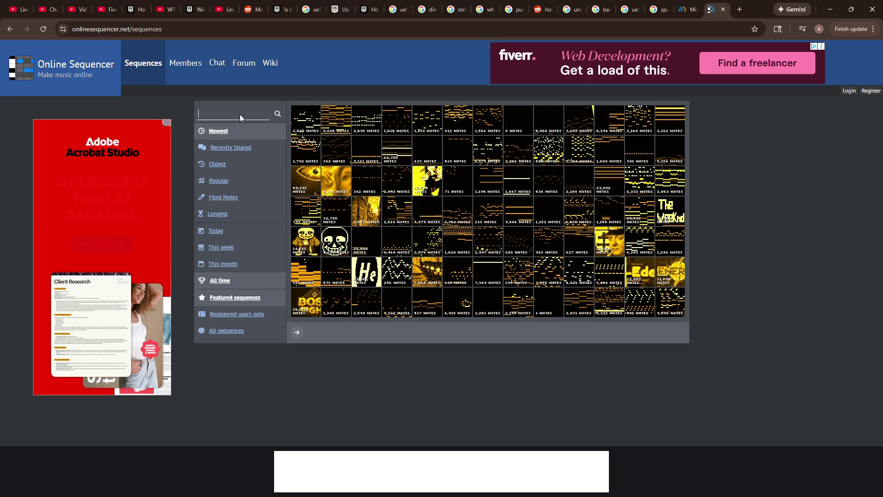
{"action": "type", "text": "claire de lune"}
{"action": "key", "text": "Return"}
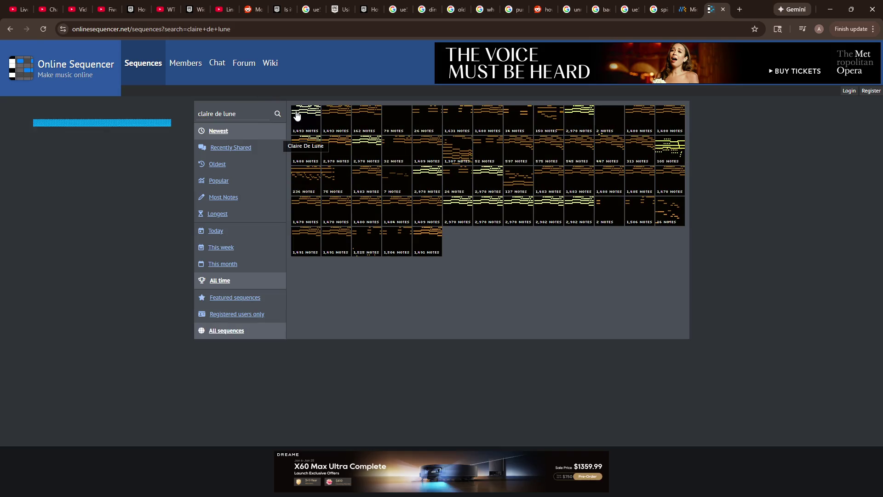
Play the Claire De Lune sequence to about bar 8, then go back to Midiano.
{"action": "left_click", "coordinate": [294, 112]}
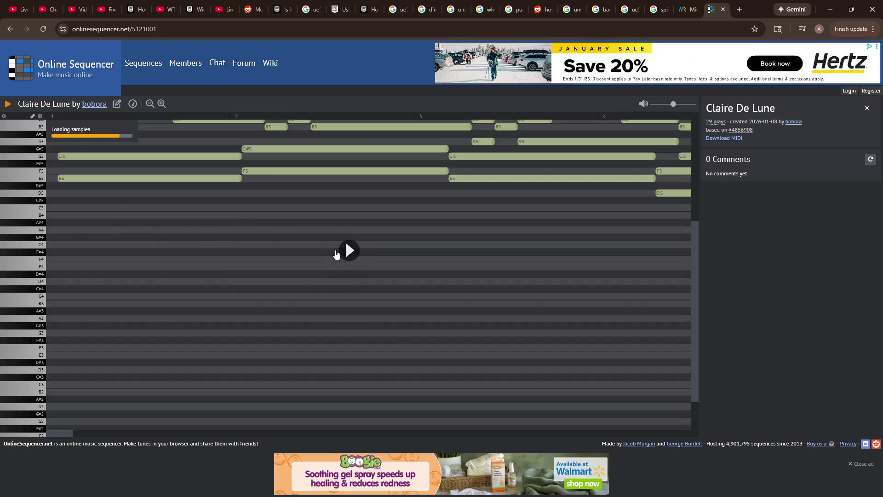
{"action": "left_click", "coordinate": [338, 253]}
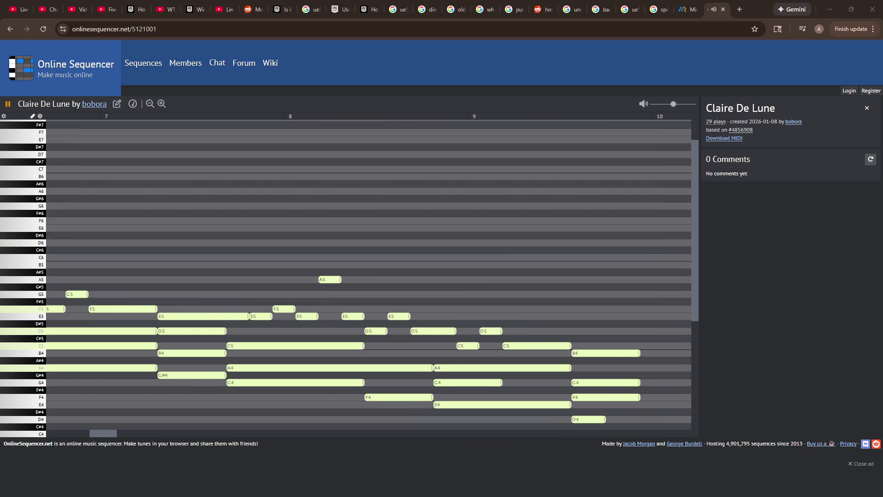
{"action": "key", "text": "space"}
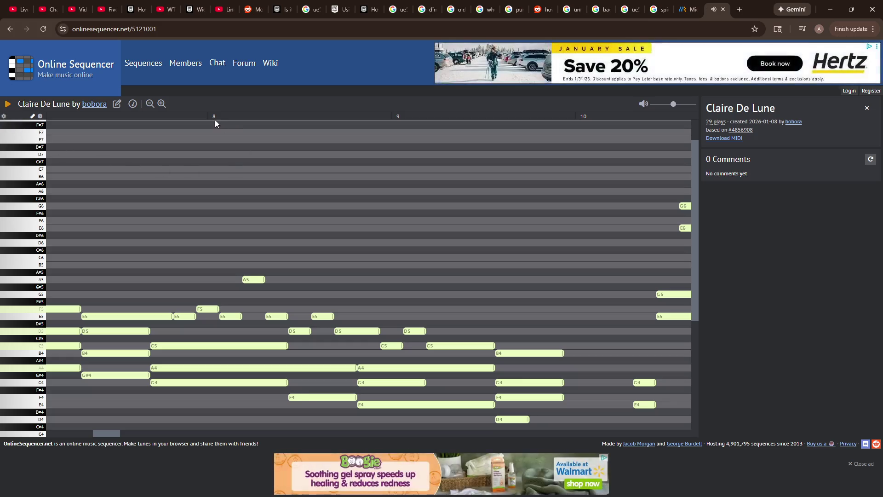
{"action": "left_click", "coordinate": [688, 9]}
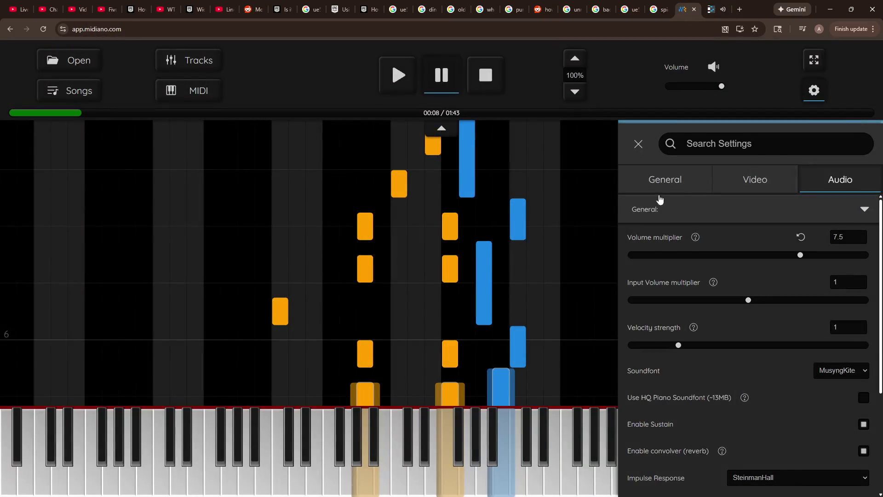
Close Midiano's settings panel, resume the song from 00:08, and pause it at 00:19.
{"action": "left_click", "coordinate": [644, 144]}
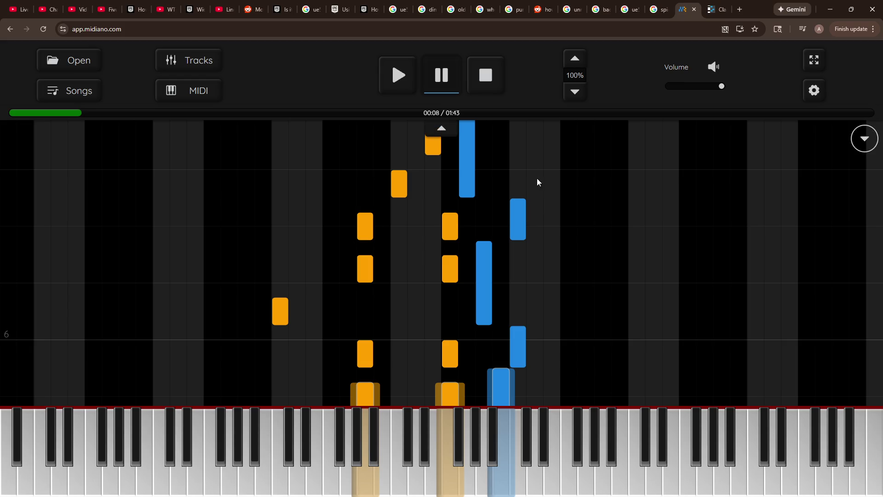
{"action": "left_click", "coordinate": [399, 80]}
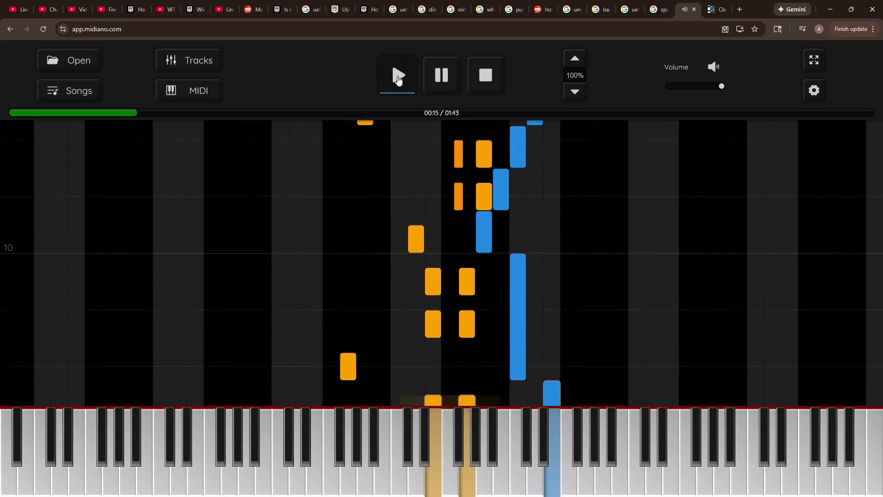
{"action": "left_click", "coordinate": [441, 81]}
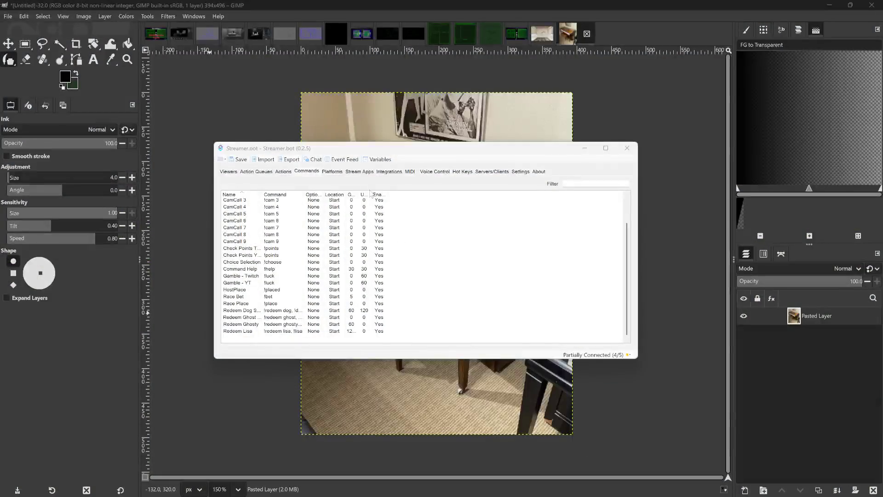
Look through the CamCall, Check Points, Choice Selection, Command Help and Gamble - Twitch commands.
{"action": "scroll", "coordinate": [280, 220], "scroll_direction": "up", "scroll_amount": 2}
{"action": "left_click", "coordinate": [280, 217]}
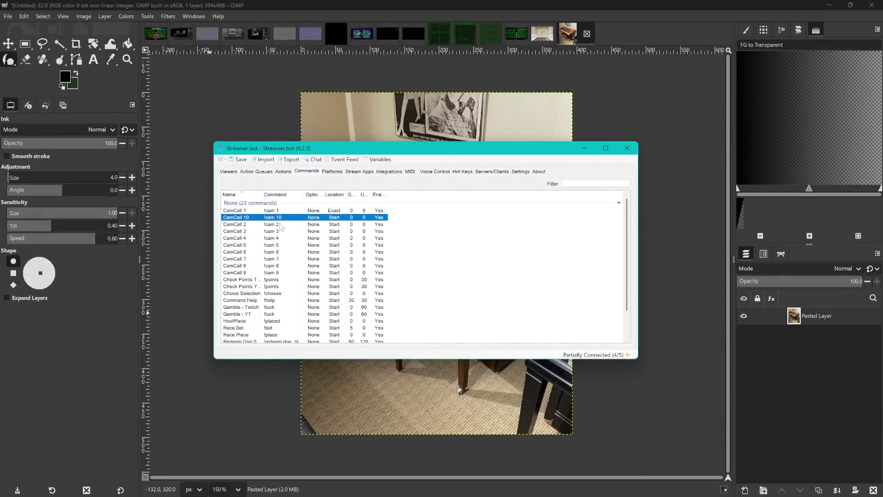
{"action": "left_click", "coordinate": [288, 252]}
{"action": "left_click", "coordinate": [285, 279]}
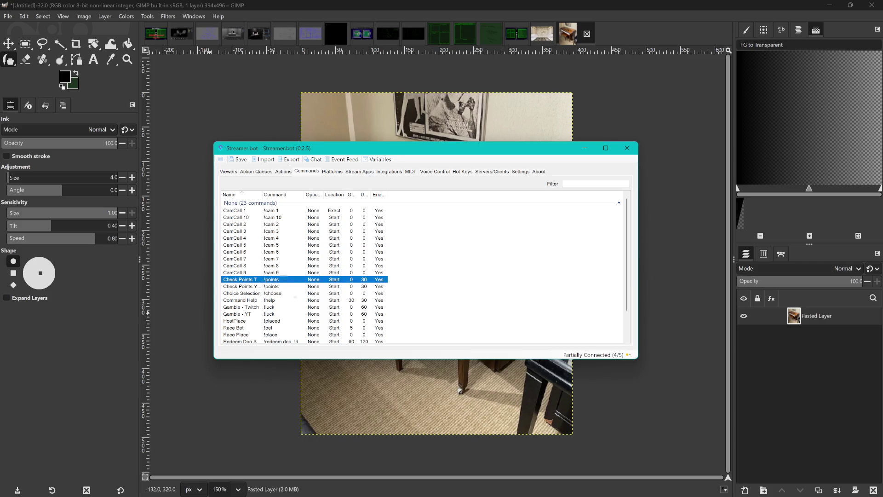
{"action": "scroll", "coordinate": [294, 289], "scroll_direction": "down", "scroll_amount": 2}
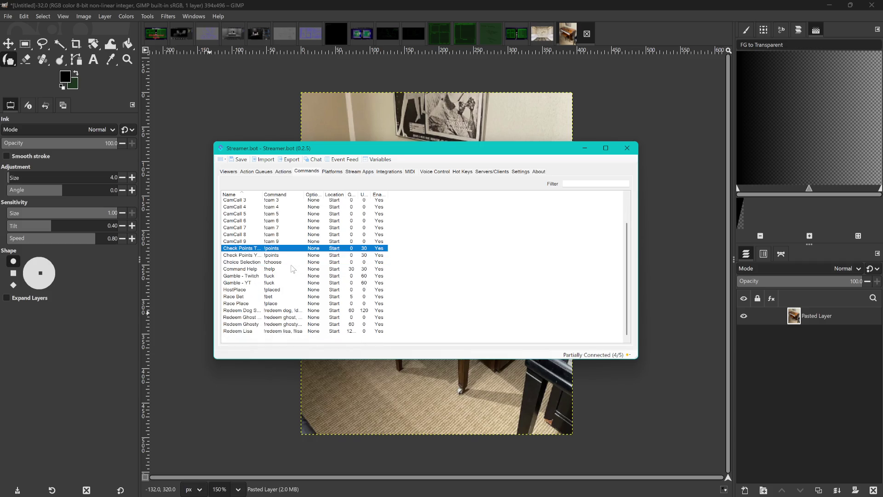
{"action": "left_click", "coordinate": [718, 311]}
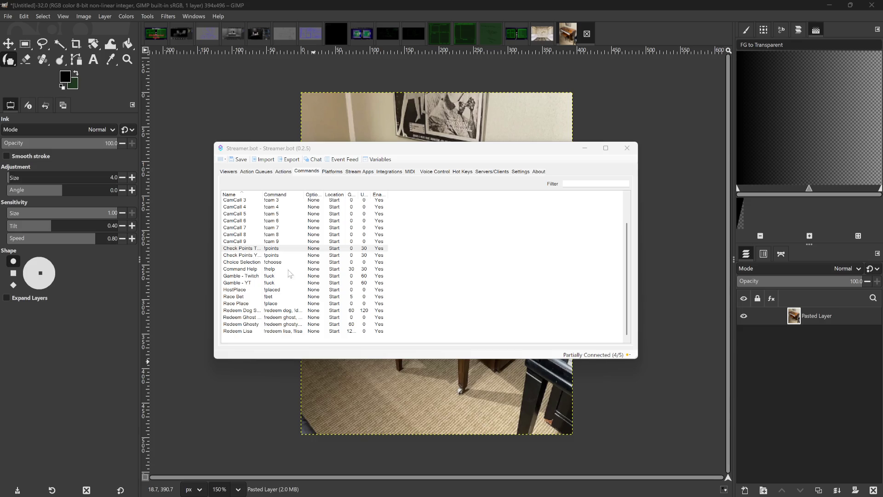
{"action": "left_click", "coordinate": [279, 261]}
{"action": "left_click", "coordinate": [282, 270]}
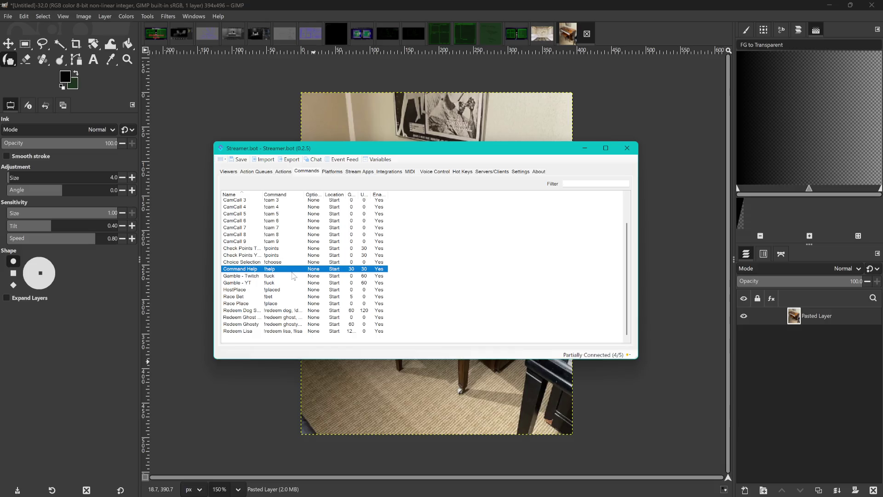
{"action": "left_click", "coordinate": [283, 278]}
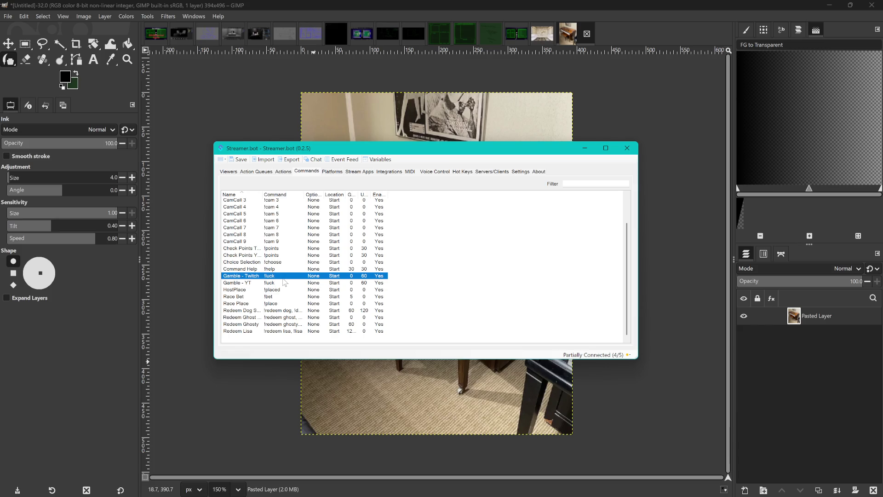
Inspect the HostPlace, Race and redeem commands, widening the Command column to show full triggers.
{"action": "left_click", "coordinate": [274, 292]}
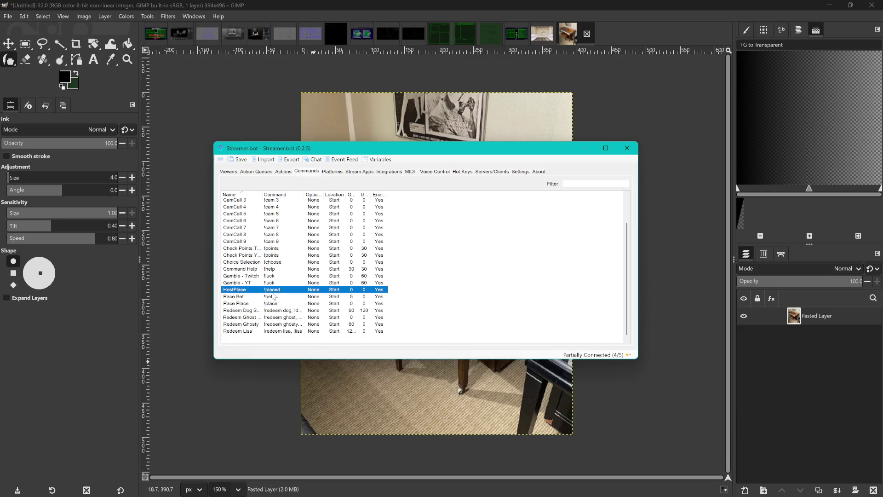
{"action": "left_click", "coordinate": [275, 298]}
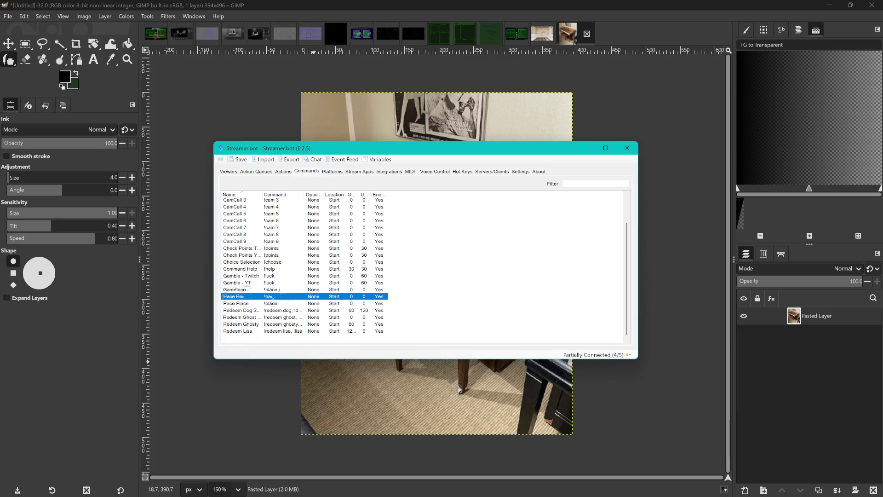
{"action": "left_click", "coordinate": [280, 305]}
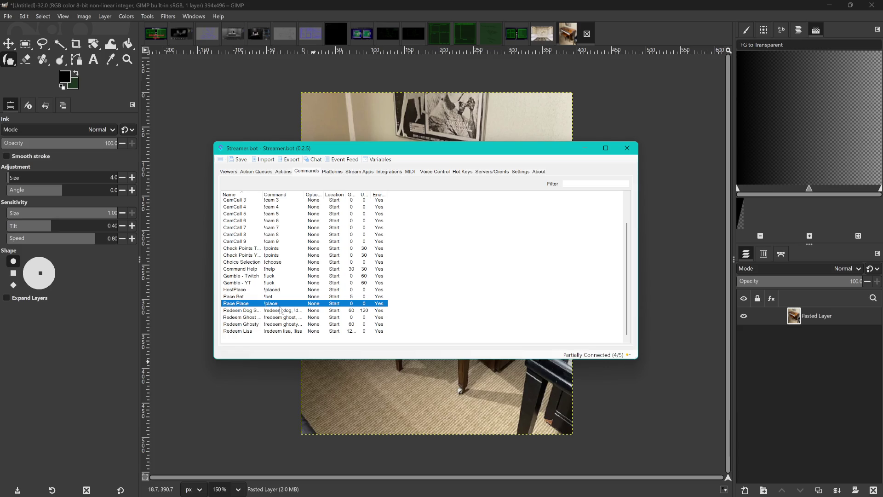
{"action": "left_click", "coordinate": [284, 311]}
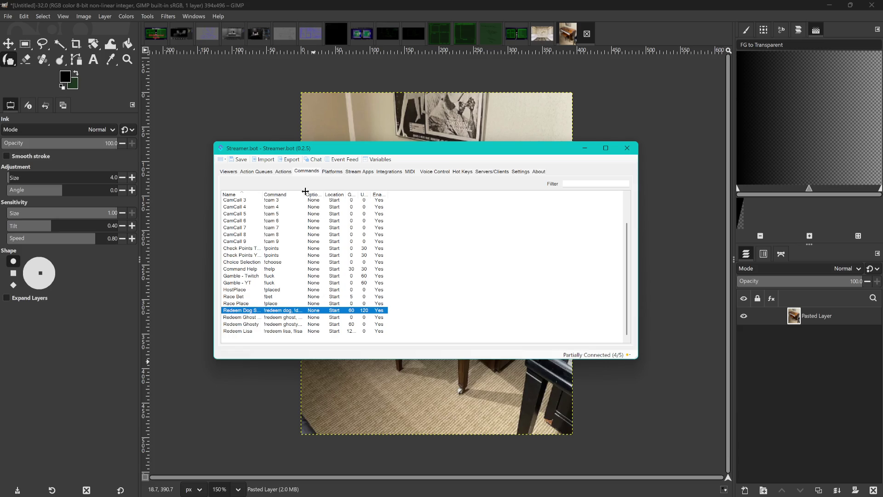
{"action": "left_click_drag", "start_coordinate": [305, 191], "coordinate": [351, 192]}
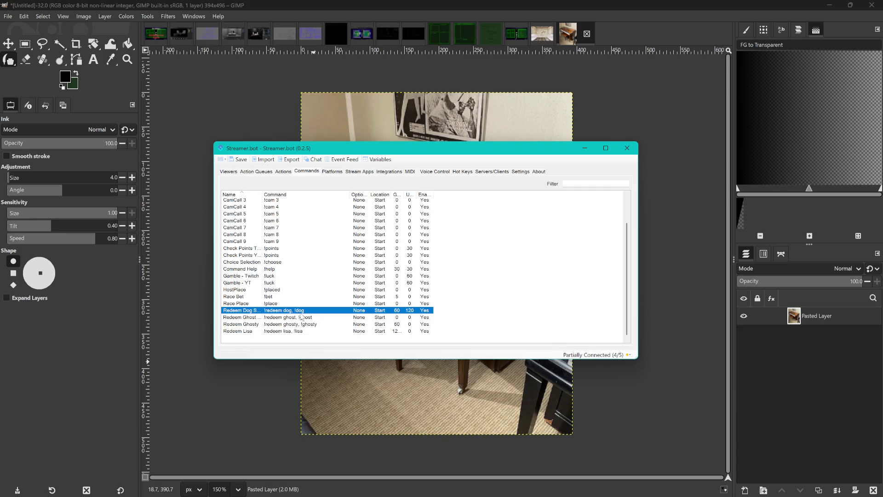
{"action": "left_click", "coordinate": [305, 317]}
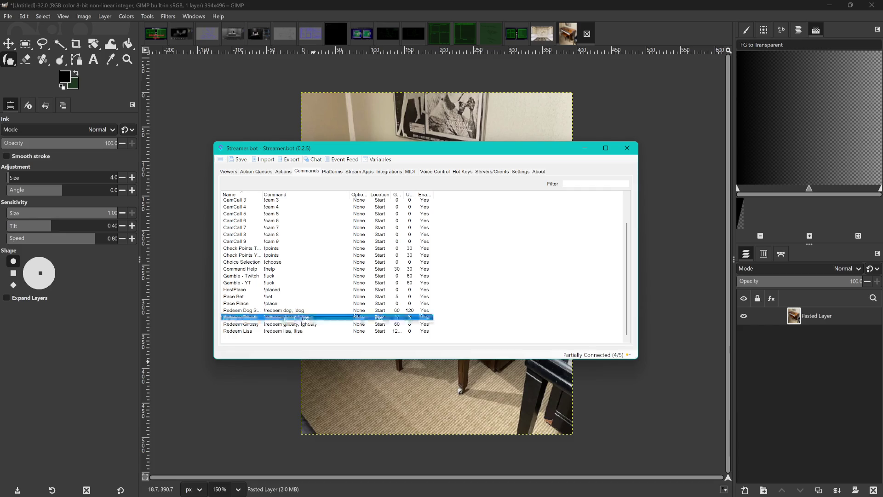
{"action": "left_click", "coordinate": [289, 326]}
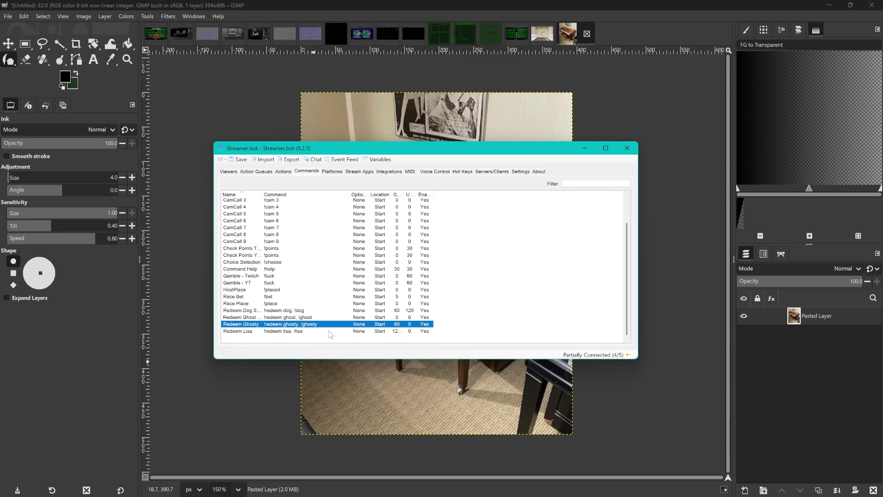
{"action": "left_click", "coordinate": [295, 318]}
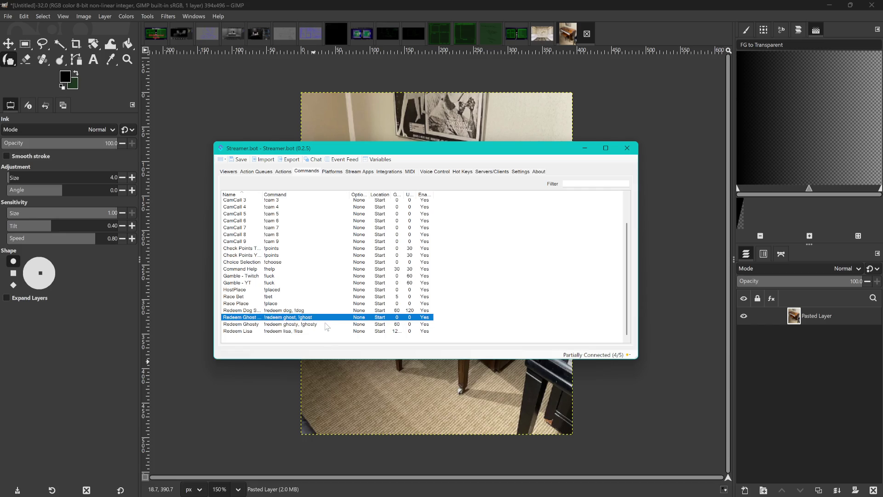
{"action": "left_click", "coordinate": [284, 331]}
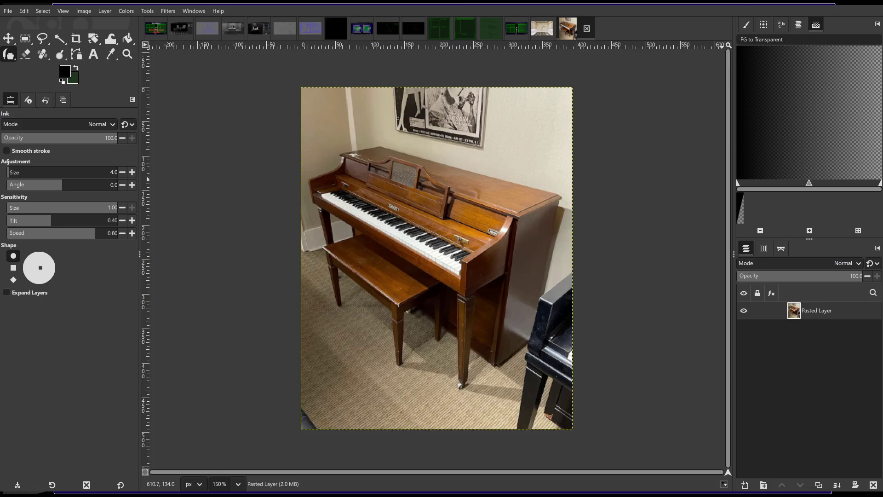
In the running game, test backing out from and zooming into the MARI monitor.
{"action": "key", "text": "alt+Tab"}
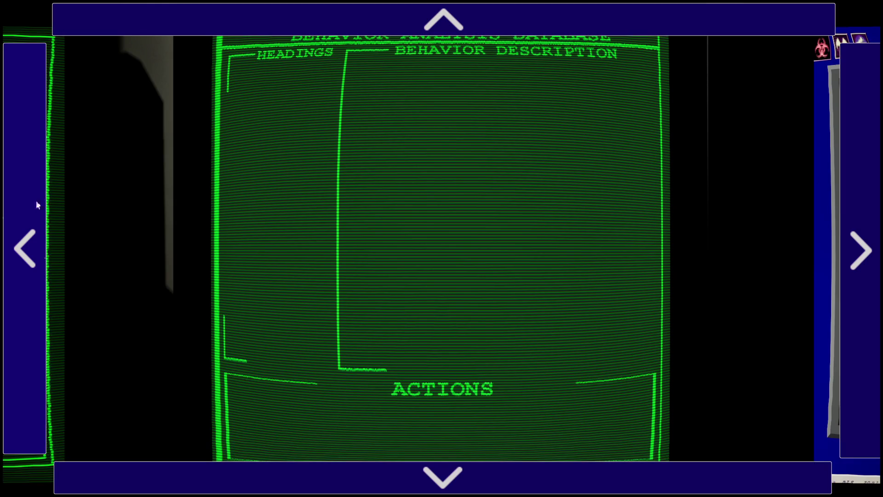
{"action": "left_click", "coordinate": [382, 477]}
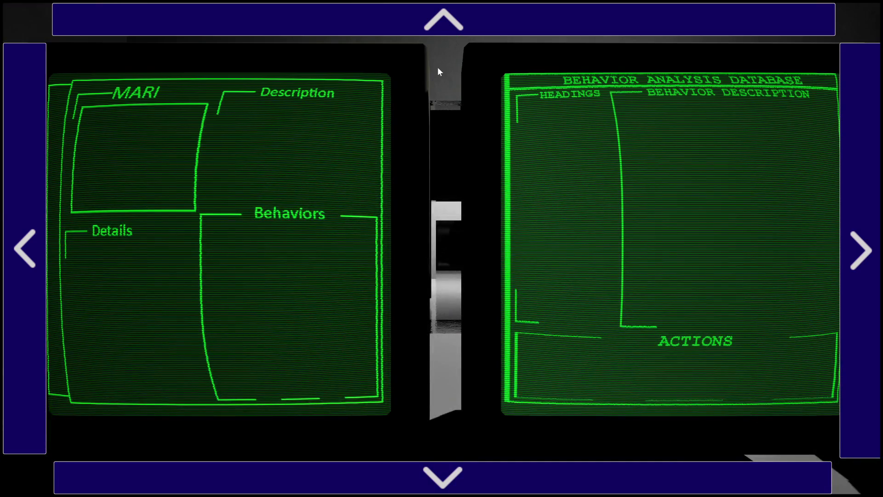
{"action": "left_click", "coordinate": [482, 27]}
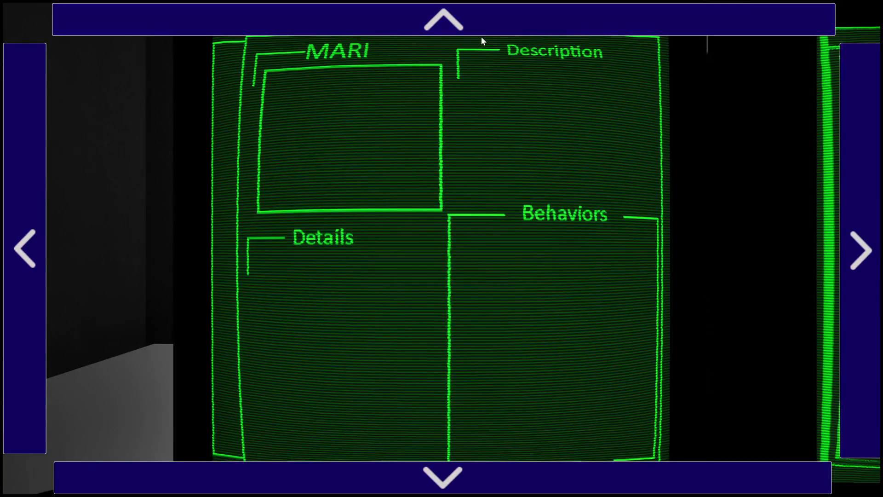
{"action": "left_click", "coordinate": [371, 474]}
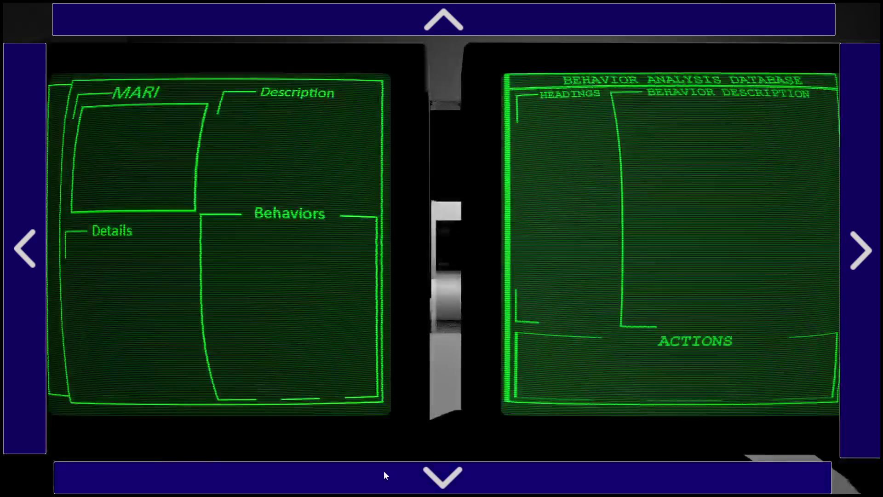
{"action": "left_click", "coordinate": [390, 27]}
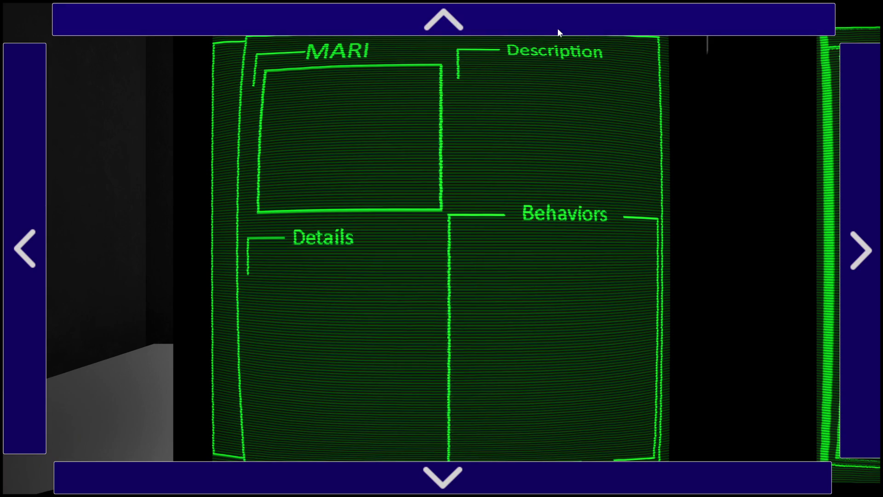
{"action": "left_click", "coordinate": [482, 476]}
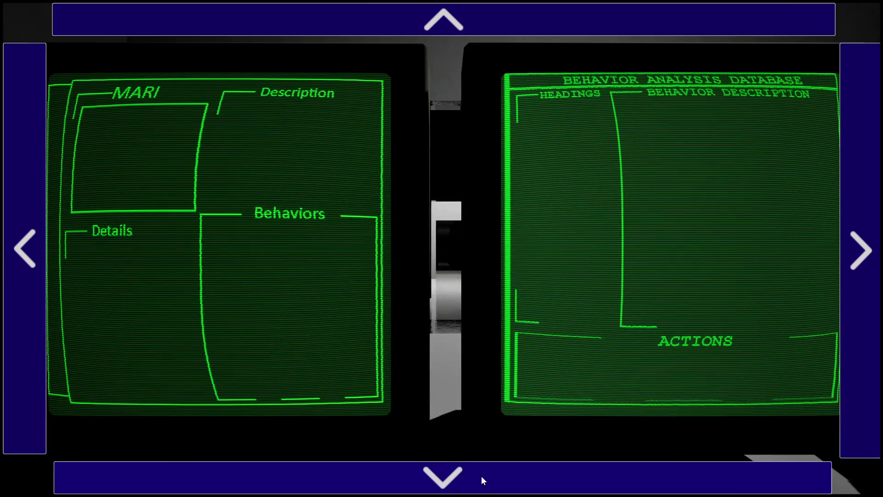
Cycle between the MARI/database and System Manager/Items monitor pairs, ending zoomed on MARI.
{"action": "left_click", "coordinate": [482, 476]}
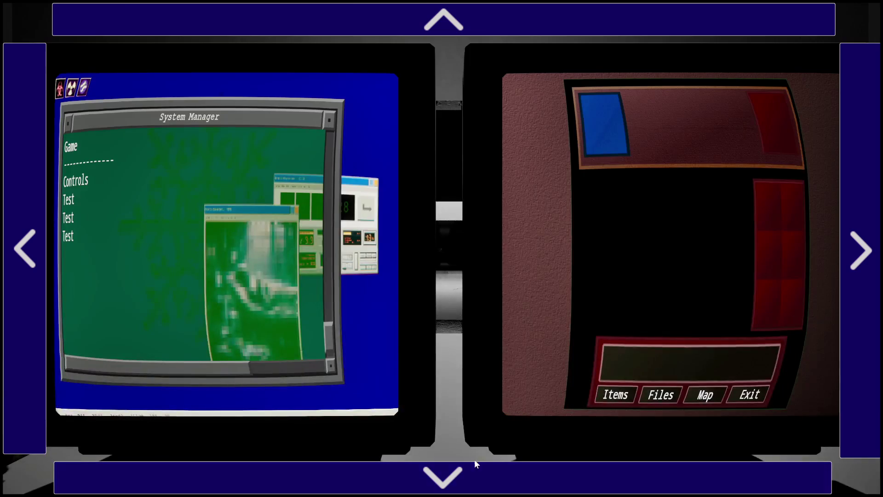
{"action": "left_click", "coordinate": [45, 264]}
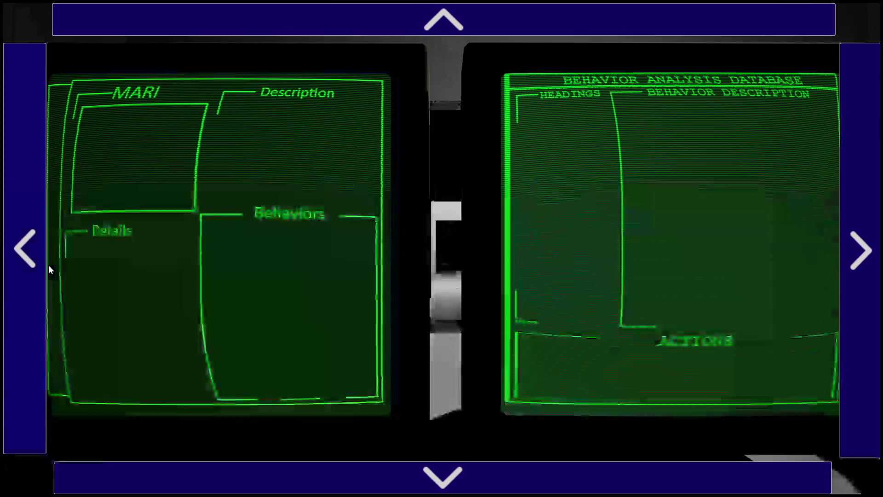
{"action": "left_click", "coordinate": [45, 305]}
{"action": "left_click", "coordinate": [44, 305]}
{"action": "left_click", "coordinate": [406, 466]}
{"action": "left_click", "coordinate": [13, 285]}
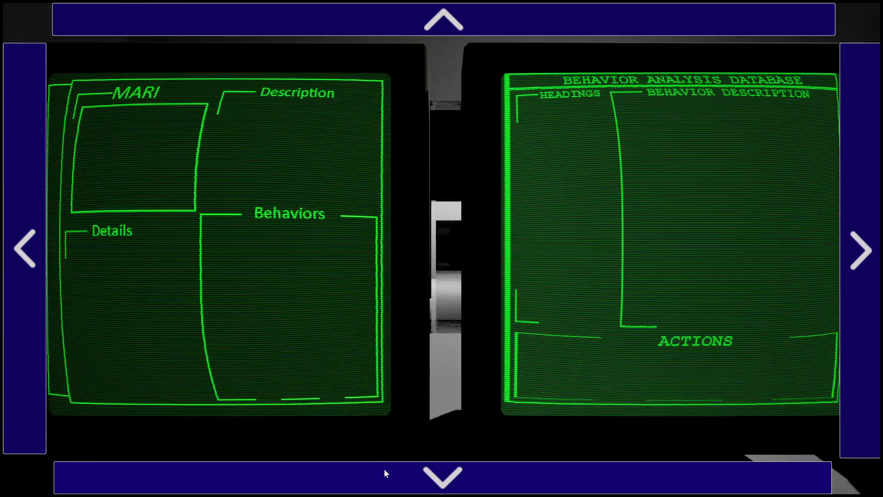
{"action": "left_click", "coordinate": [385, 470]}
{"action": "left_click", "coordinate": [33, 268]}
{"action": "left_click", "coordinate": [480, 29]}
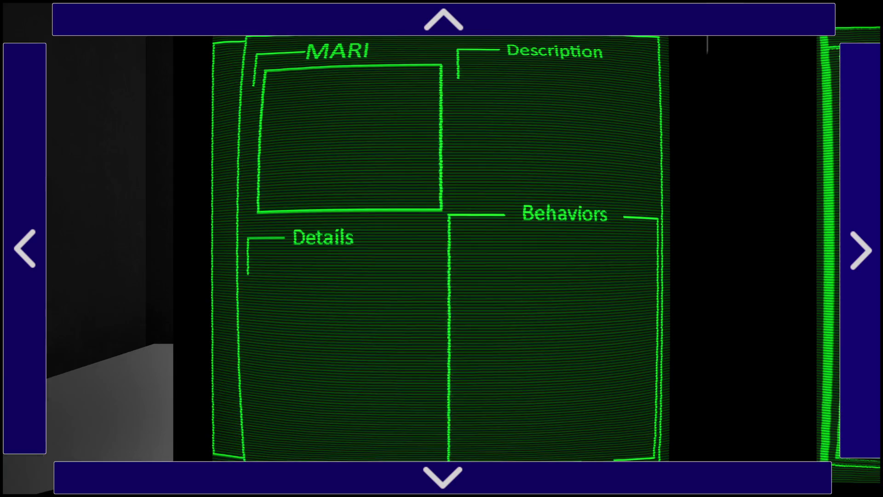
Exit play mode, replay the level zooming into the first green monitor with E, then stop.
{"action": "key", "text": "Escape"}
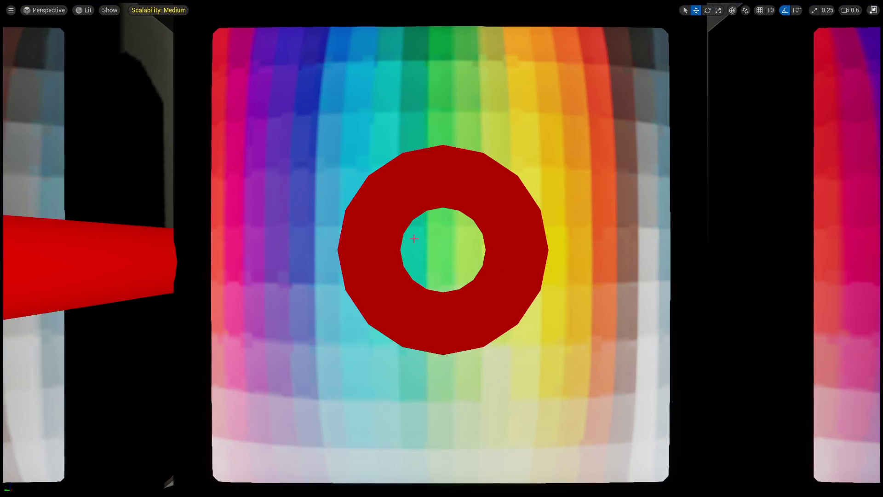
{"action": "key", "text": "F11"}
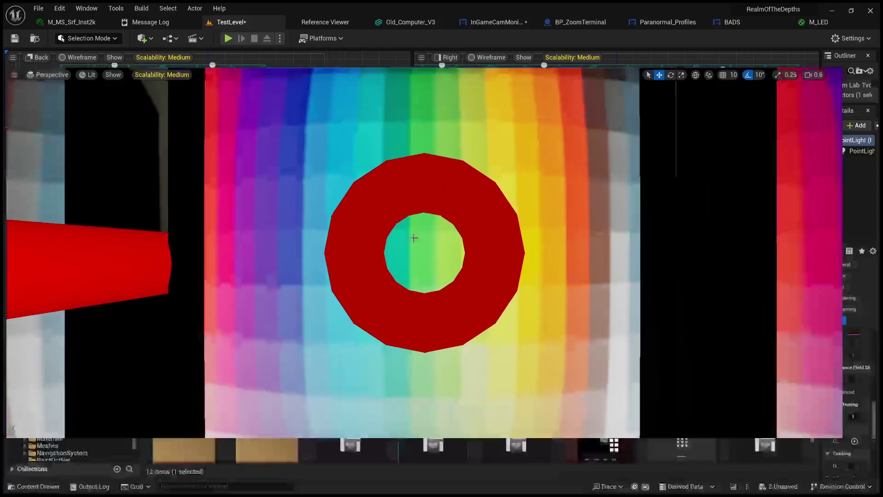
{"action": "left_click", "coordinate": [228, 38]}
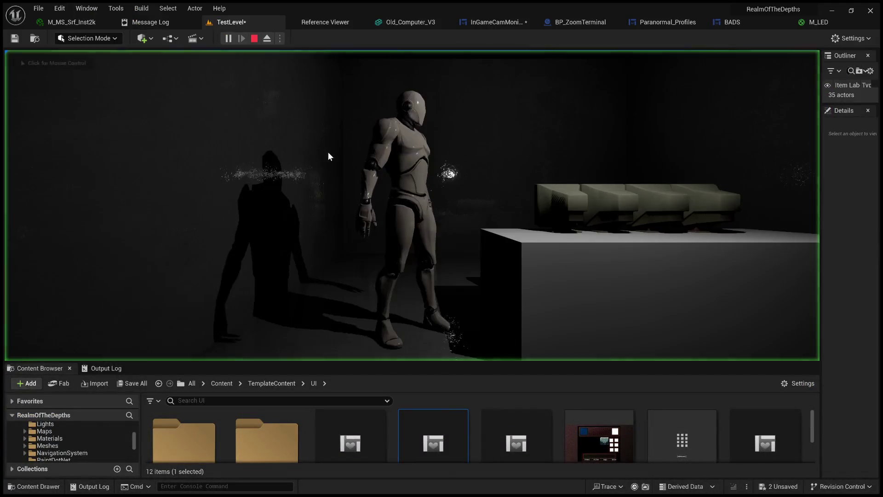
{"action": "left_click", "coordinate": [328, 156]}
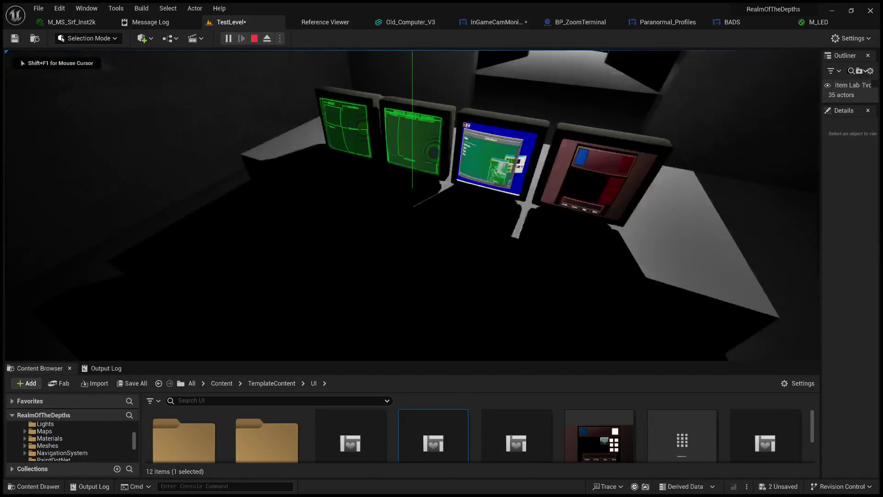
{"action": "key", "text": "e"}
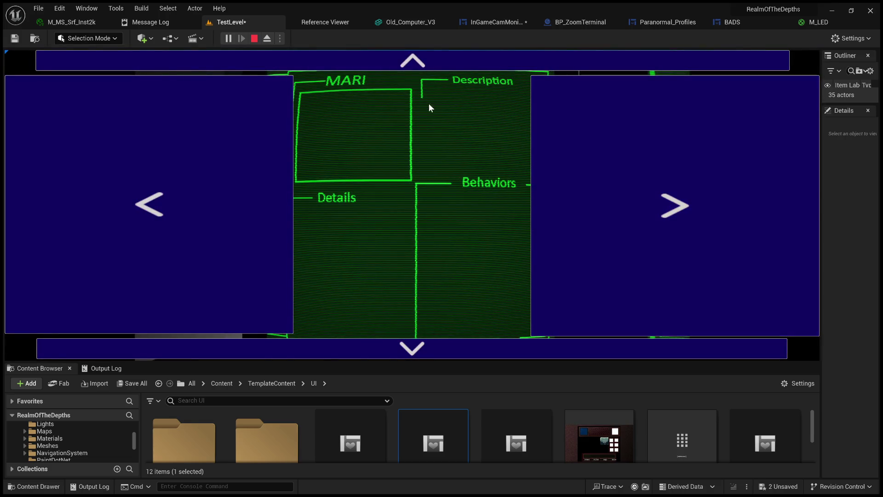
{"action": "left_click", "coordinate": [254, 38]}
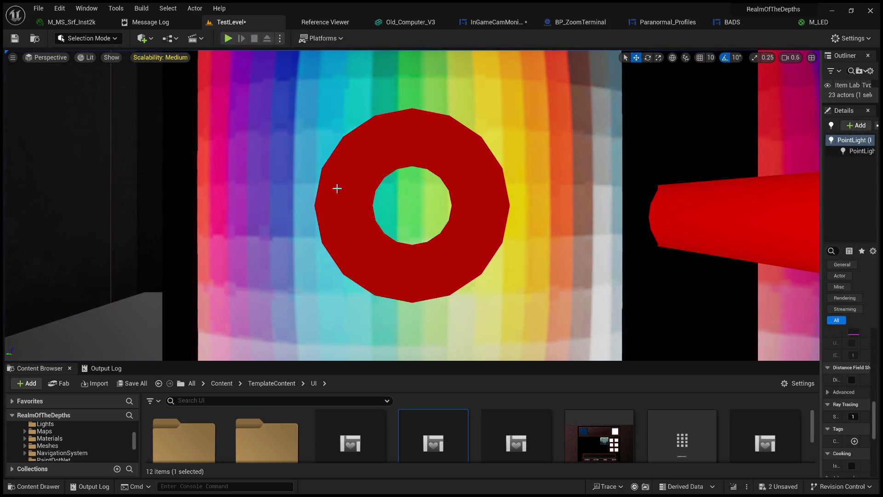